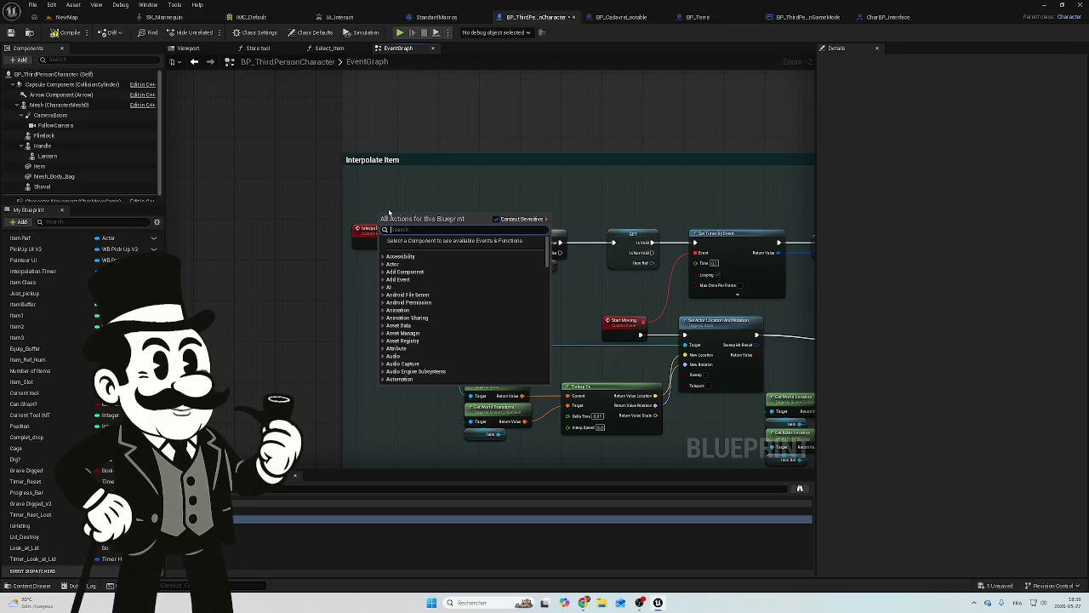
# Search actions for 'events' and 'start l', close the menu without adding a node, and compile.
pyautogui.write('event')
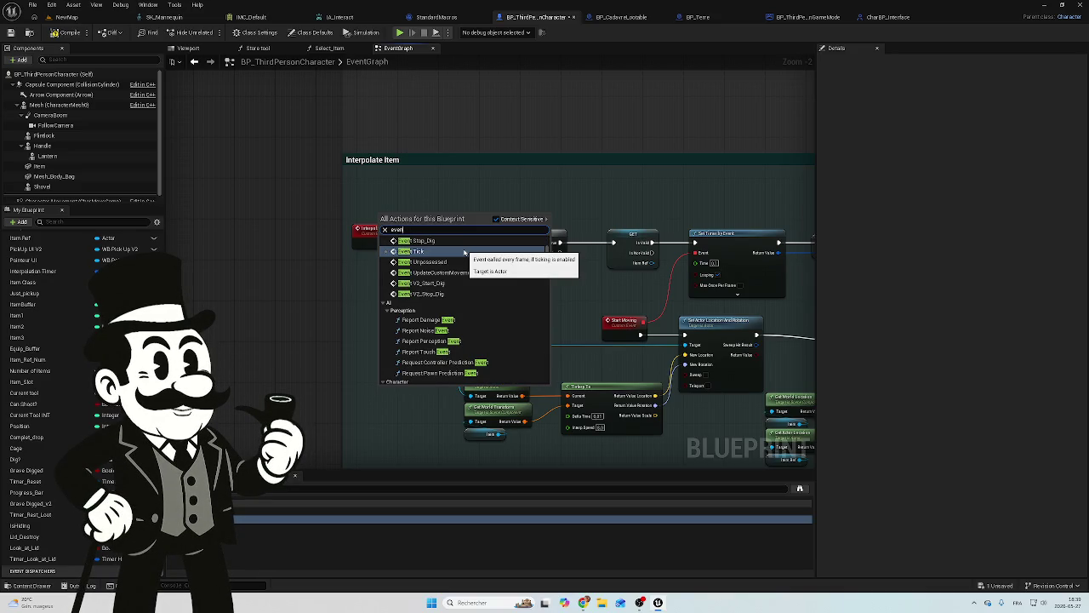
pyautogui.write(' s')
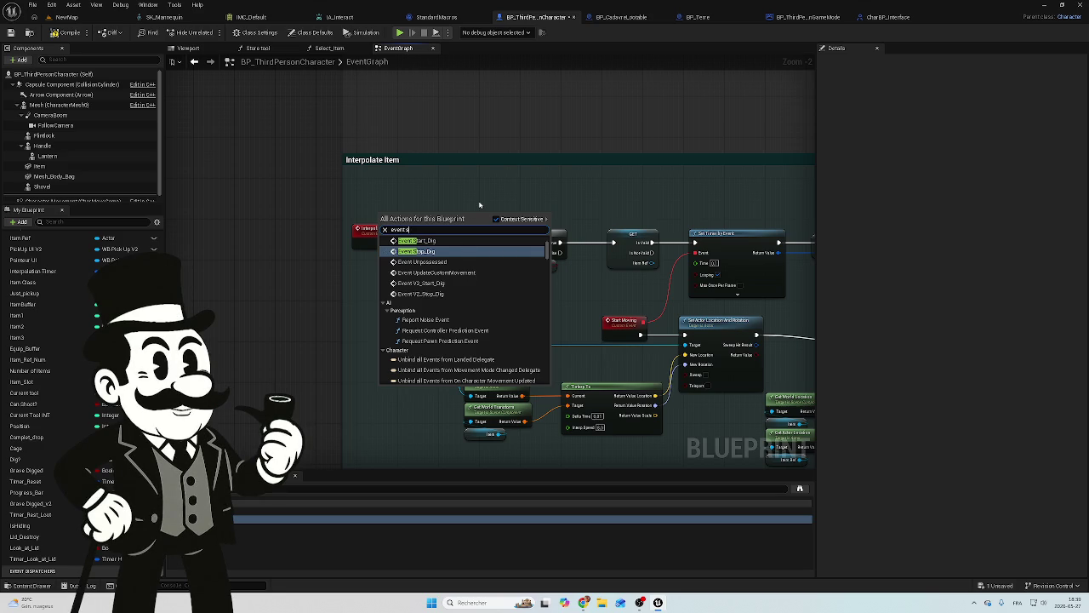
pyautogui.press('BackSpace')
pyautogui.write('star')
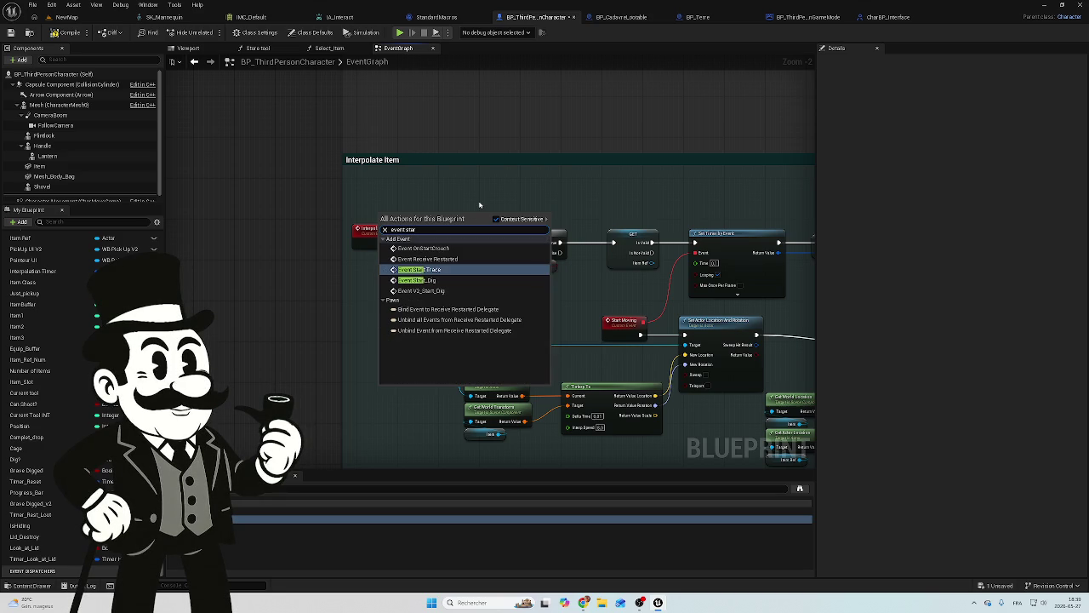
pyautogui.write('t l')
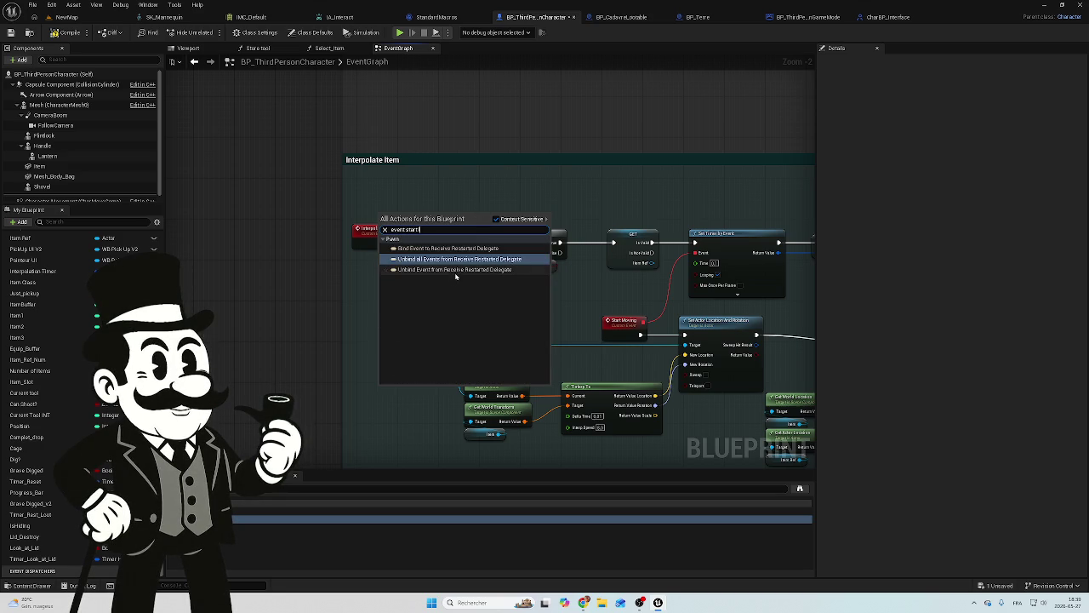
pyautogui.click(477, 169)
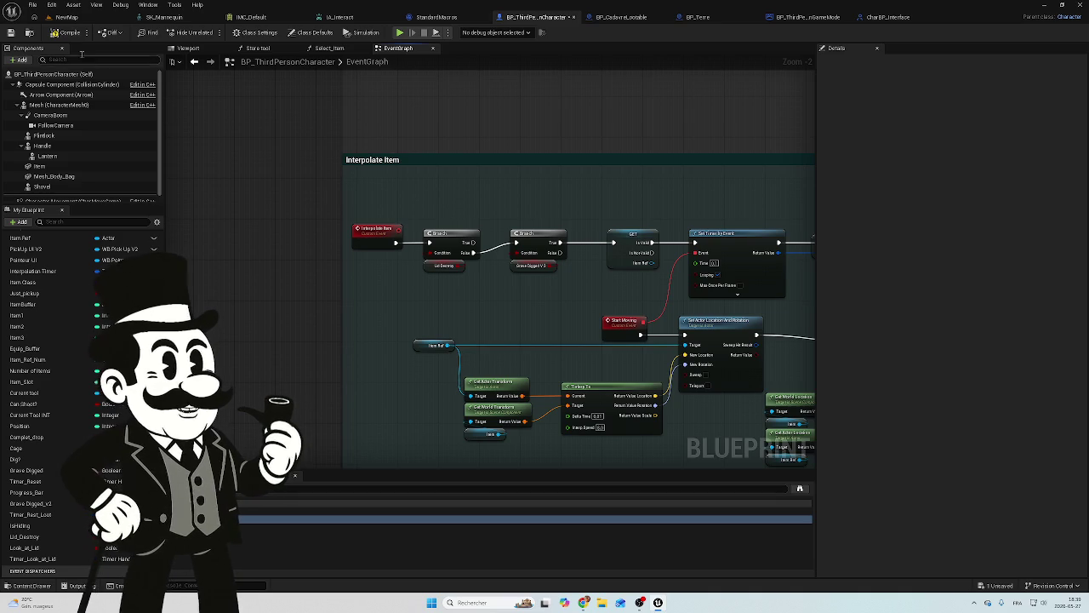
pyautogui.click(66, 32)
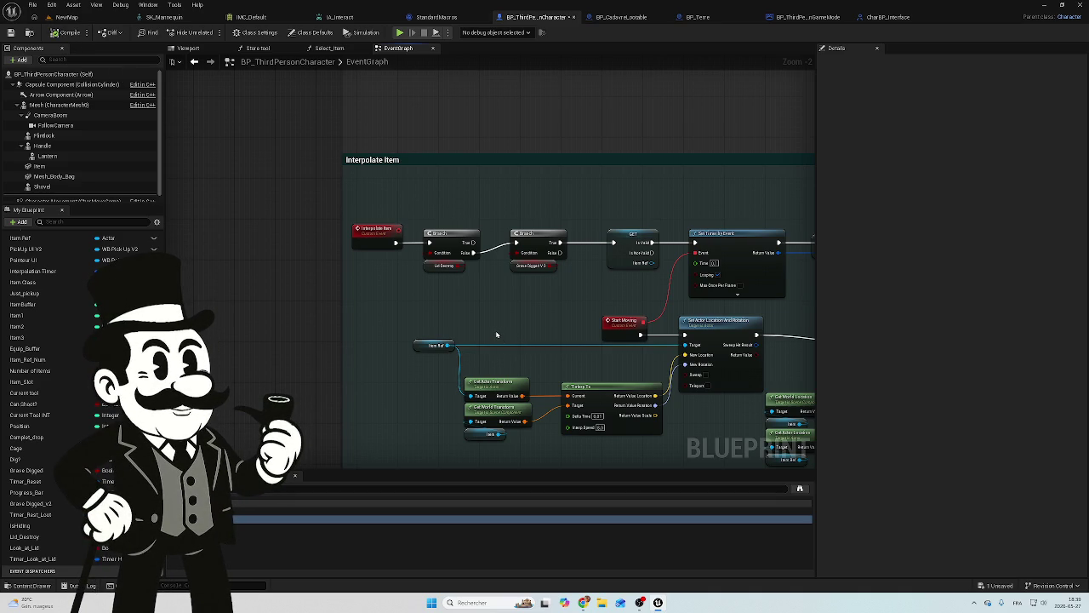
# Save BP_ThirdPersonCharacter through '1 Unsaved' → Save Selected, return to NewMap and start Play.
pyautogui.scroll(-3, 495, 332)
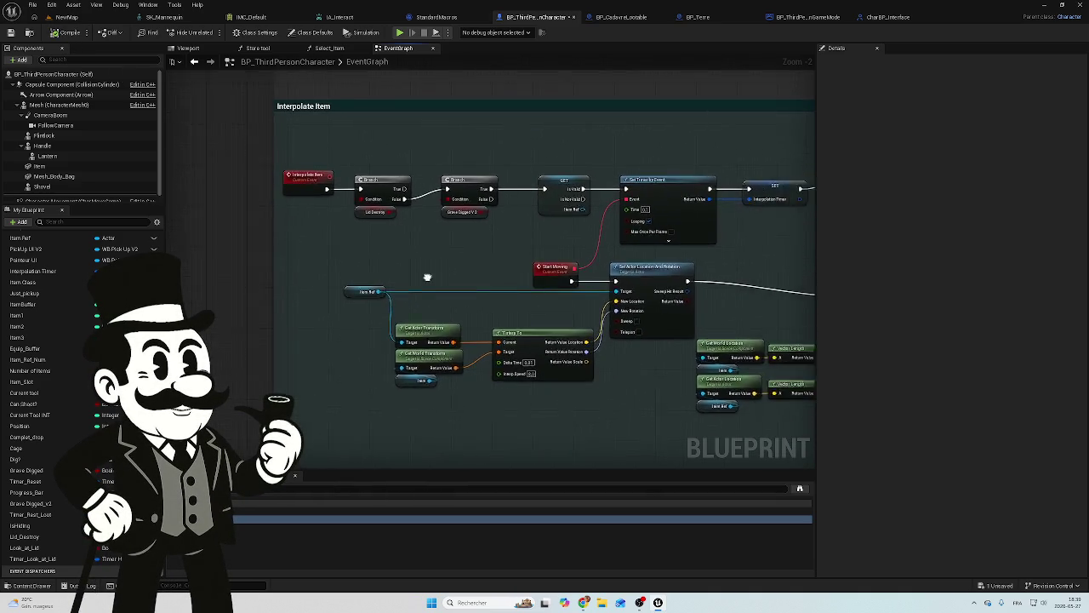
pyautogui.moveTo(302, 376); pyautogui.dragTo(479, 272)
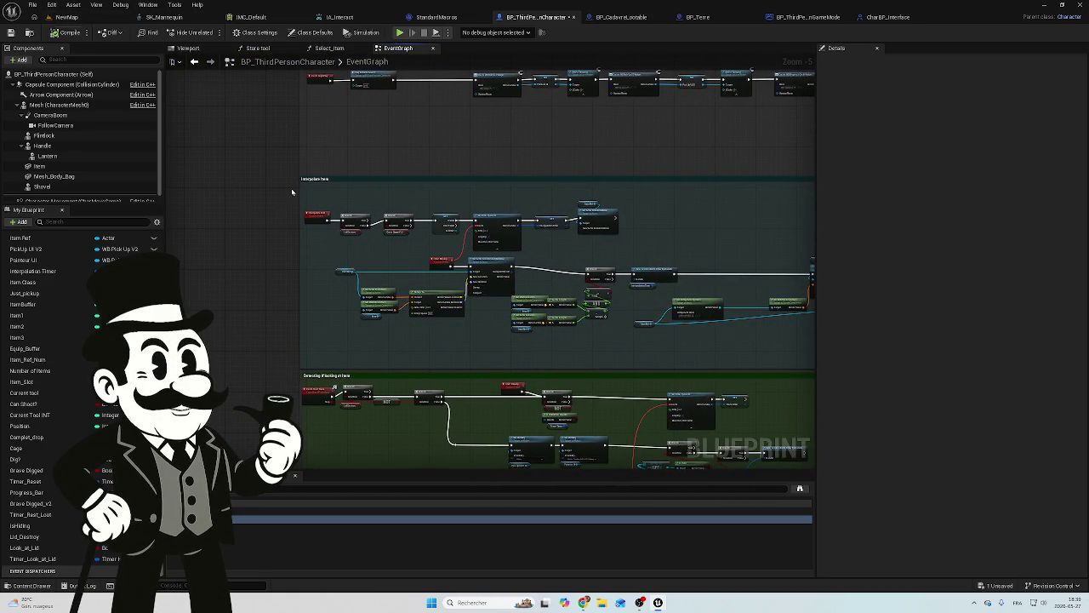
pyautogui.click(994, 593)
pyautogui.click(612, 396)
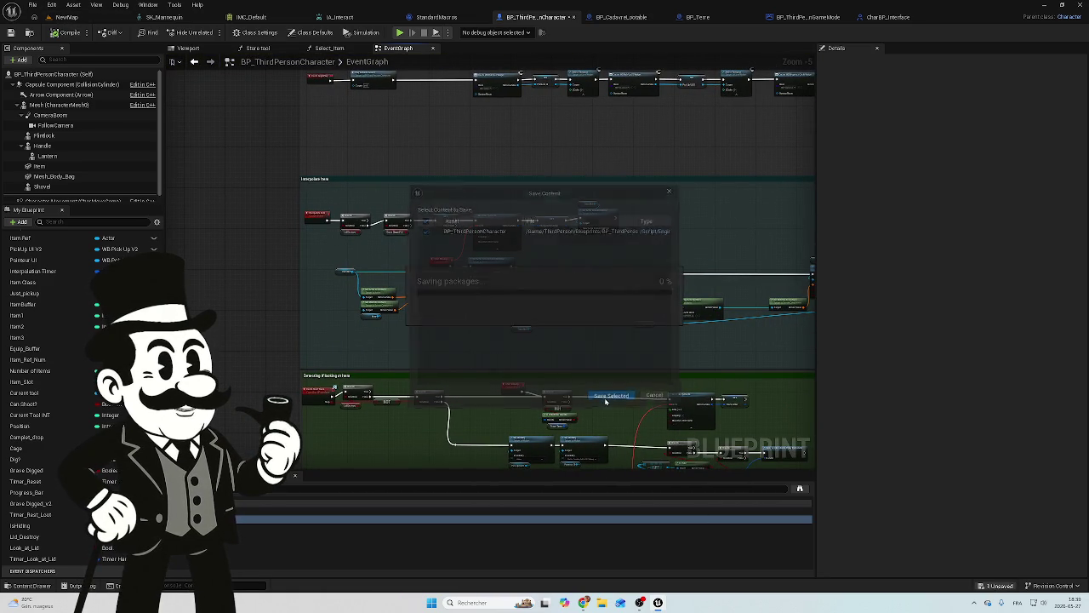
pyautogui.click(63, 17)
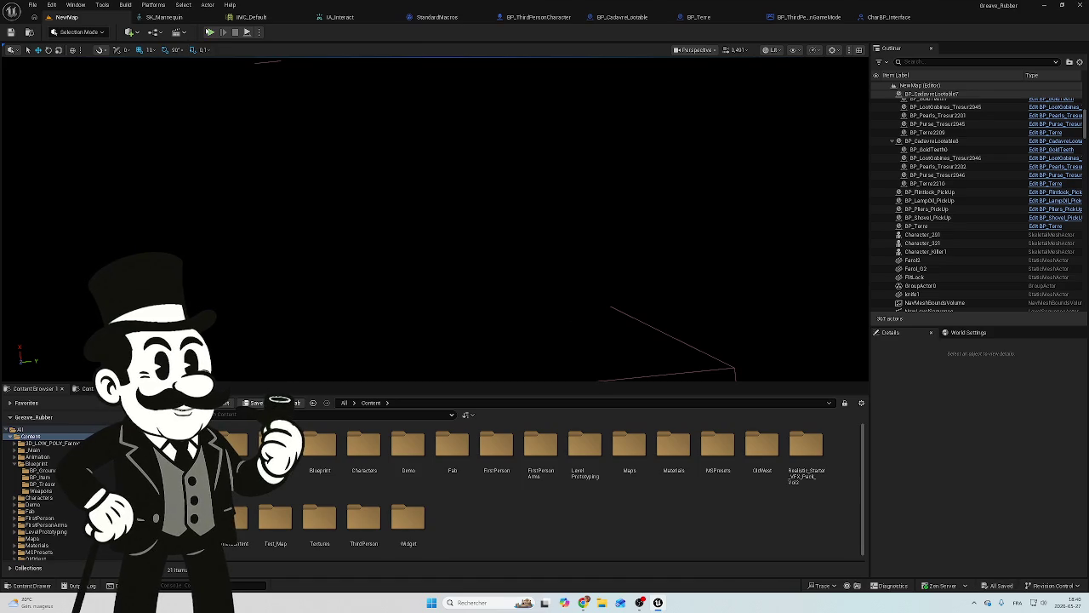
pyautogui.click(210, 33)
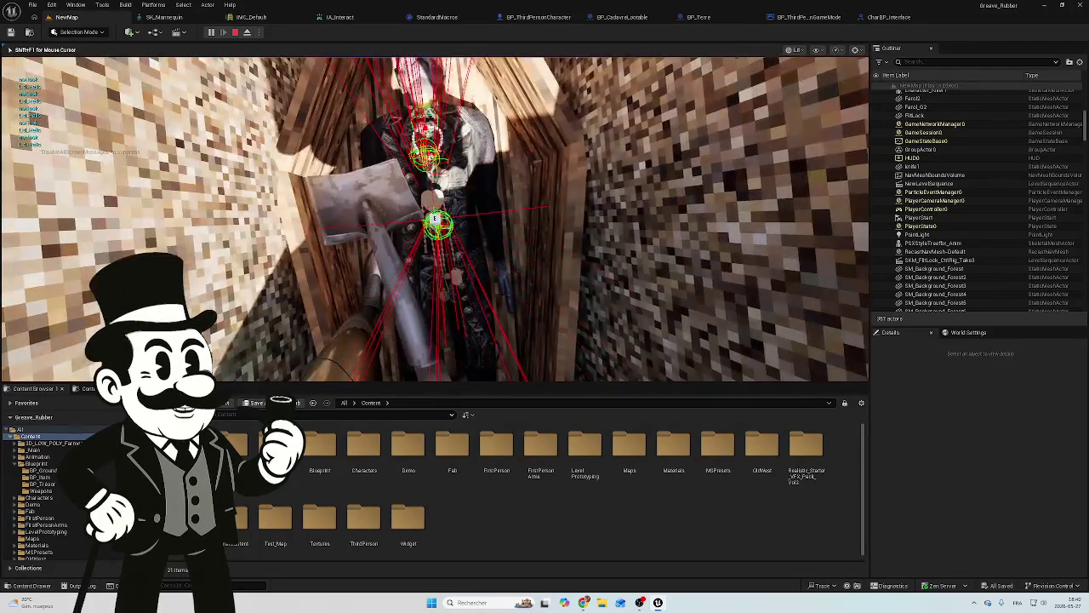
# Fire the lid-look trace with E during play, then end the session with Esc.
pyautogui.press('e')
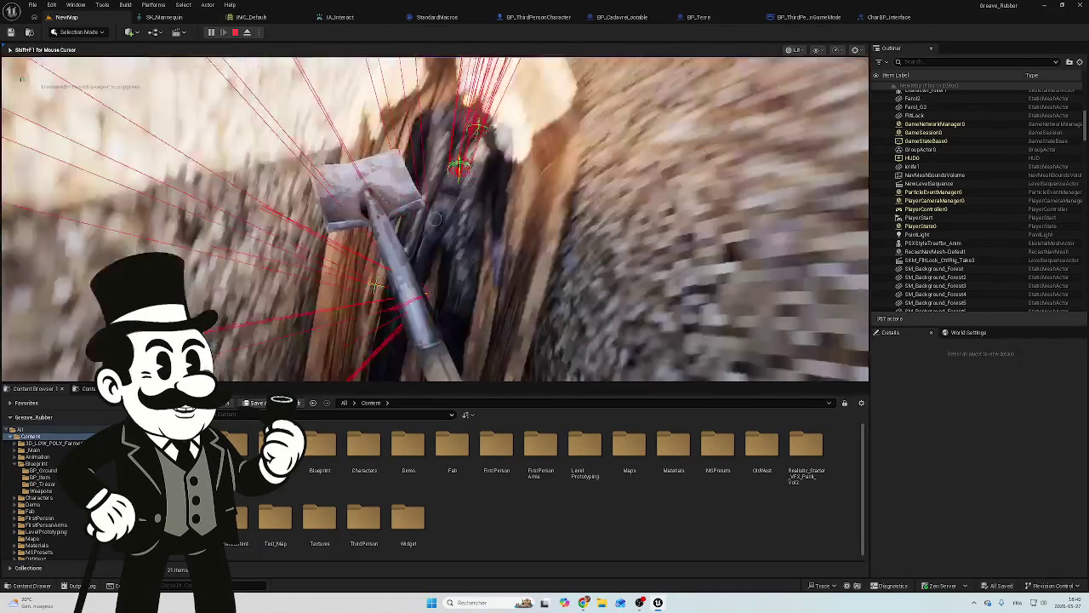
pyautogui.press('Escape')
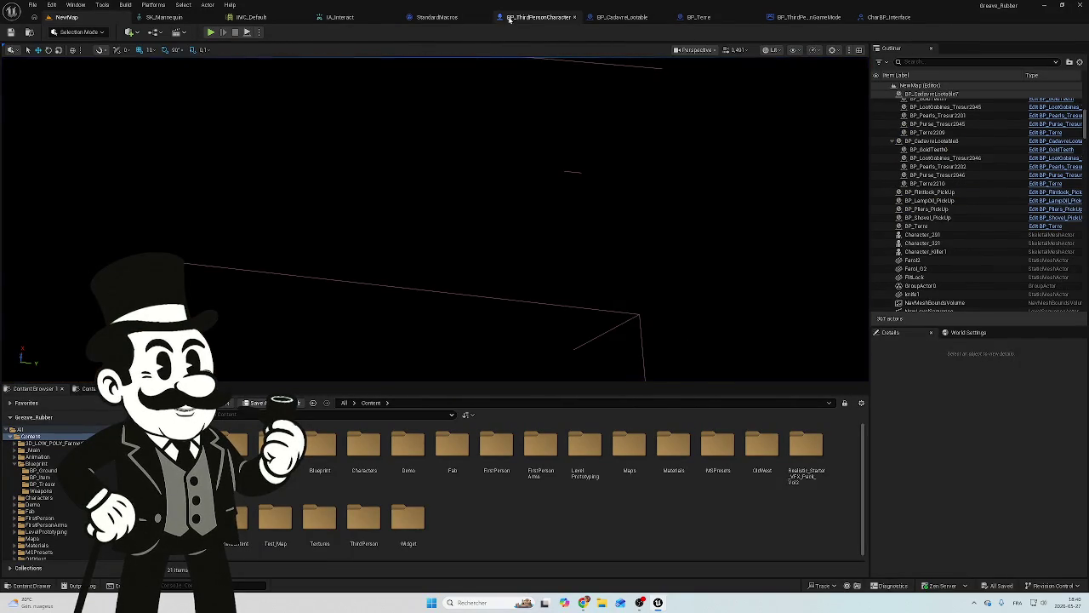
# In BP_ThirdPersonCharacter's Event Graph, delete the node chained after Start Looking in the yellow comment.
pyautogui.click(538, 17)
pyautogui.scroll(6, 467, 246)
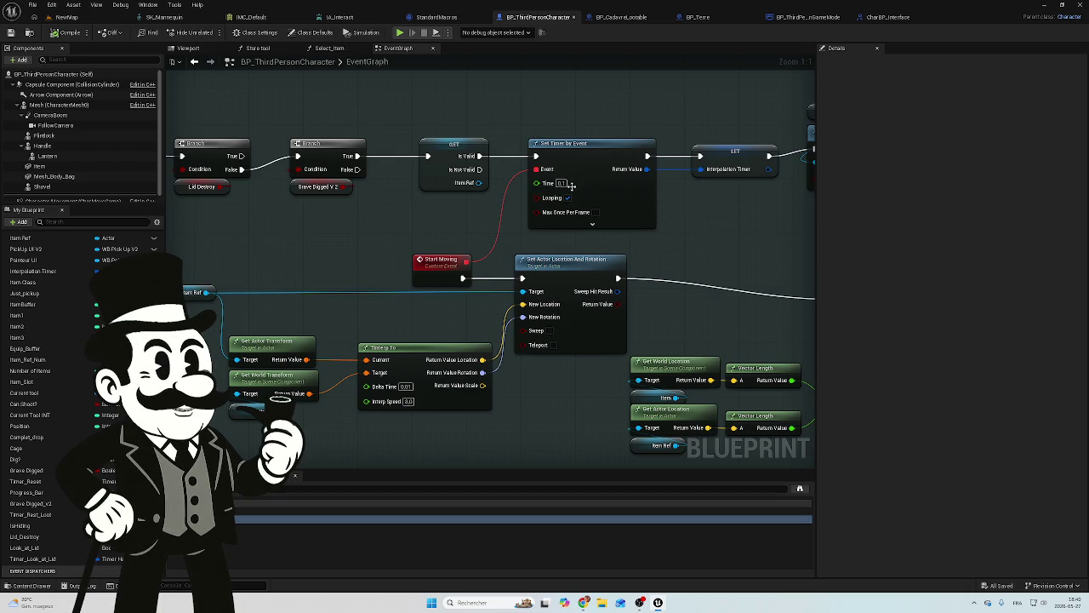
pyautogui.scroll(-2, 299, 243)
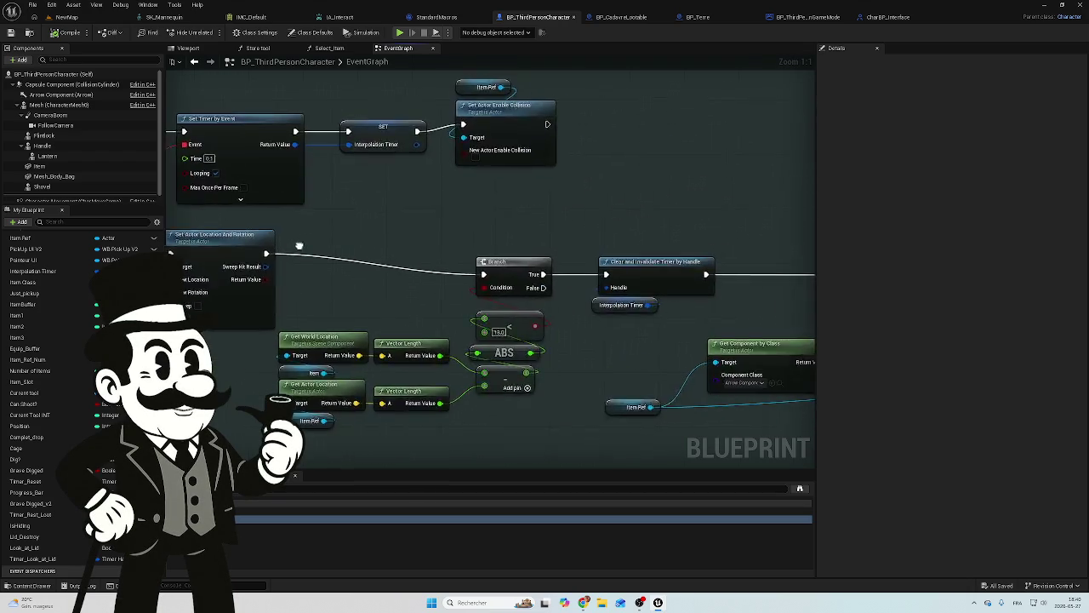
pyautogui.moveTo(289, 218)
pyautogui.mouseDown()
pyautogui.moveTo(455, 251)
pyautogui.moveTo(464, 228)
pyautogui.moveTo(451, 223)
pyautogui.mouseUp()
pyautogui.scroll(-9, 451, 223)
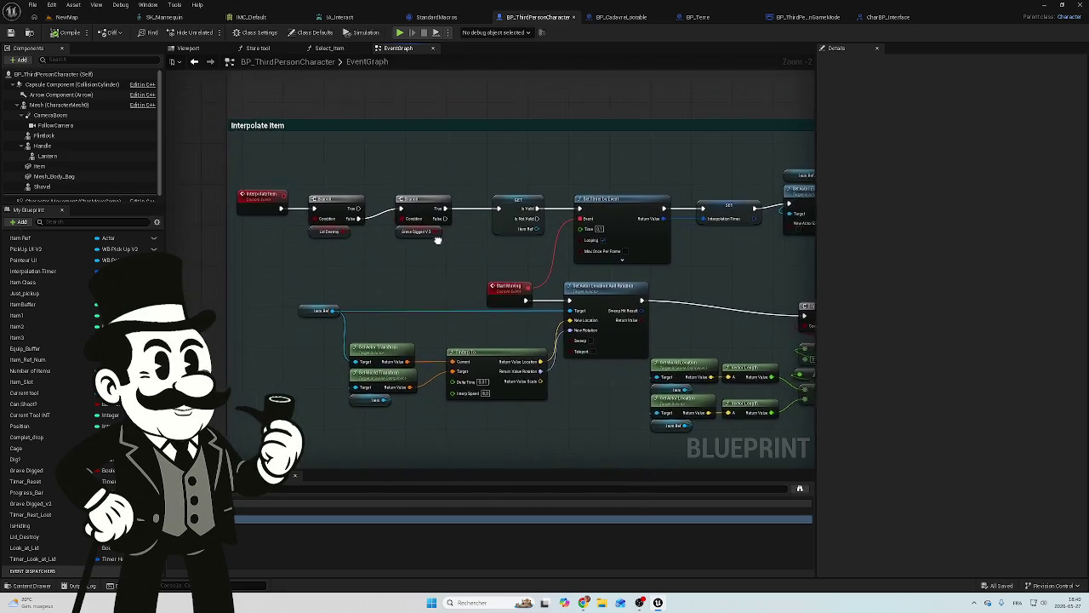
pyautogui.moveTo(434, 338)
pyautogui.mouseDown()
pyautogui.moveTo(452, 392)
pyautogui.moveTo(503, 263)
pyautogui.moveTo(459, 257)
pyautogui.mouseUp()
pyautogui.scroll(8, 458, 257)
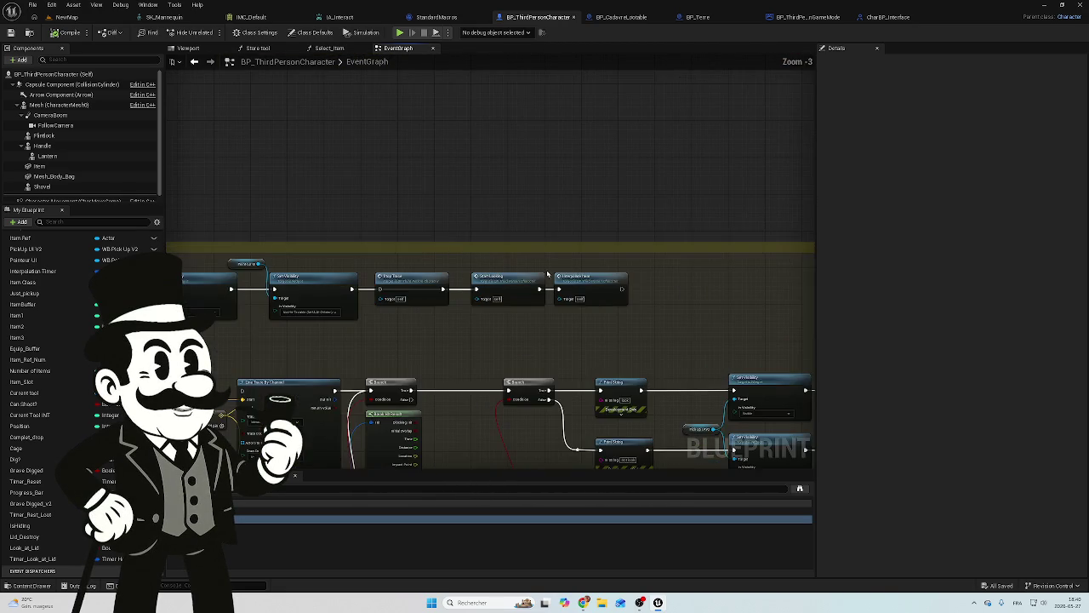
pyautogui.moveTo(598, 281); pyautogui.dragTo(594, 298)
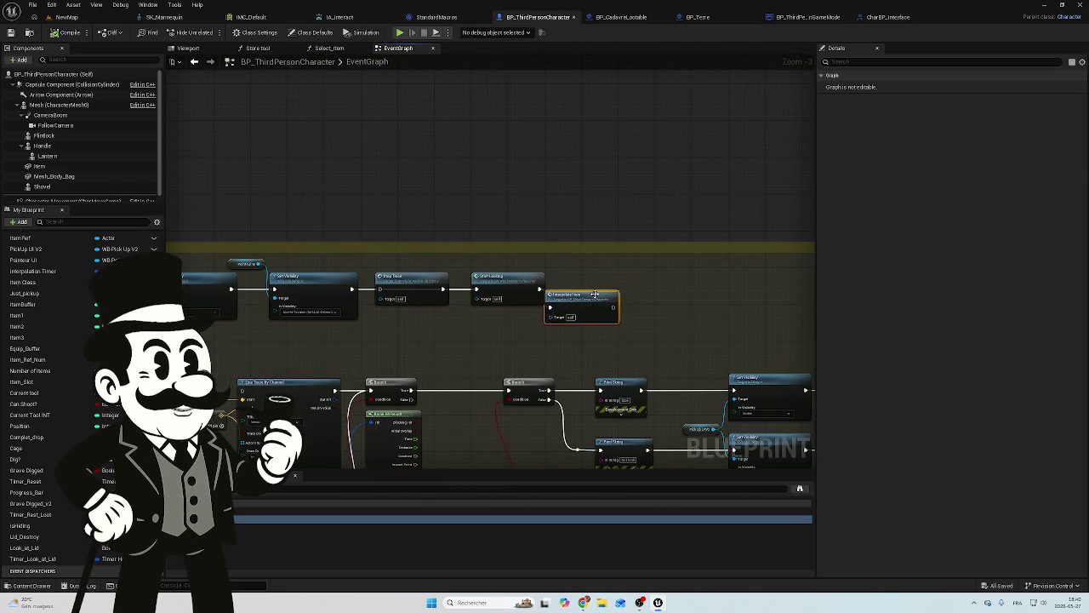
pyautogui.press('Delete')
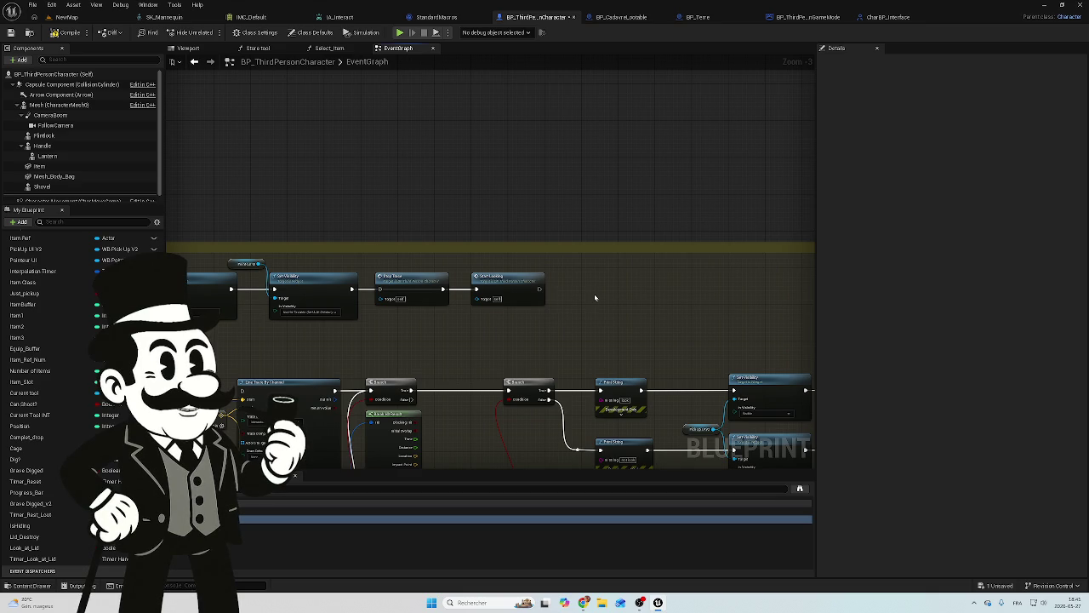
pyautogui.scroll(2, 367, 298)
# Drag a wire from Set Visibility, then cancel without adding any node.
pyautogui.moveTo(378, 346); pyautogui.dragTo(467, 318)
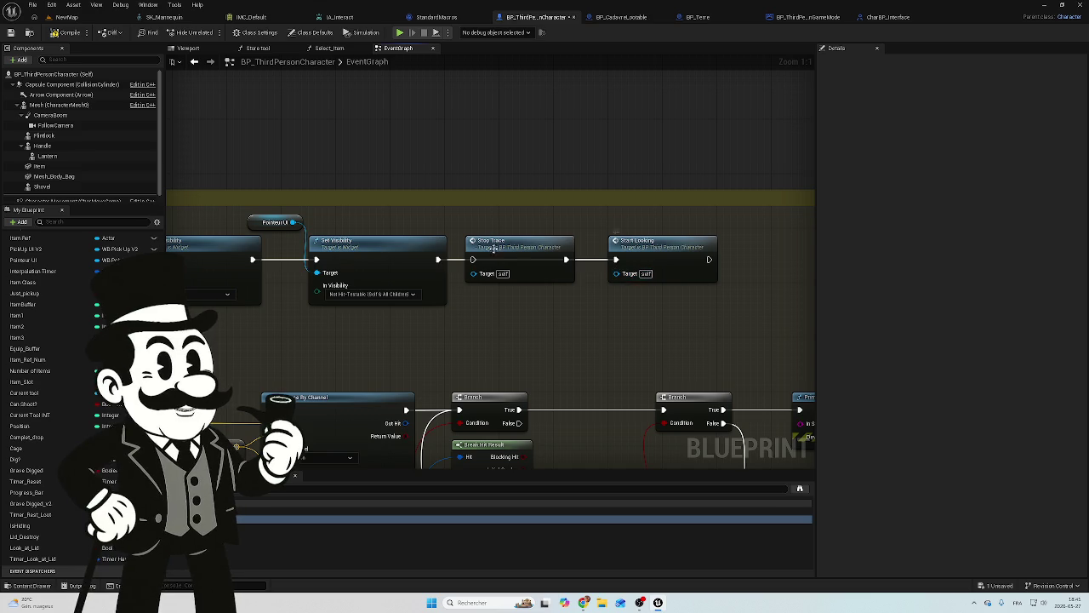
pyautogui.moveTo(437, 260)
pyautogui.mouseDown()
pyautogui.moveTo(485, 270)
pyautogui.moveTo(472, 263)
pyautogui.moveTo(476, 295)
pyautogui.moveTo(510, 274)
pyautogui.moveTo(522, 249)
pyautogui.moveTo(502, 255)
pyautogui.mouseUp()
pyautogui.click(566, 217)
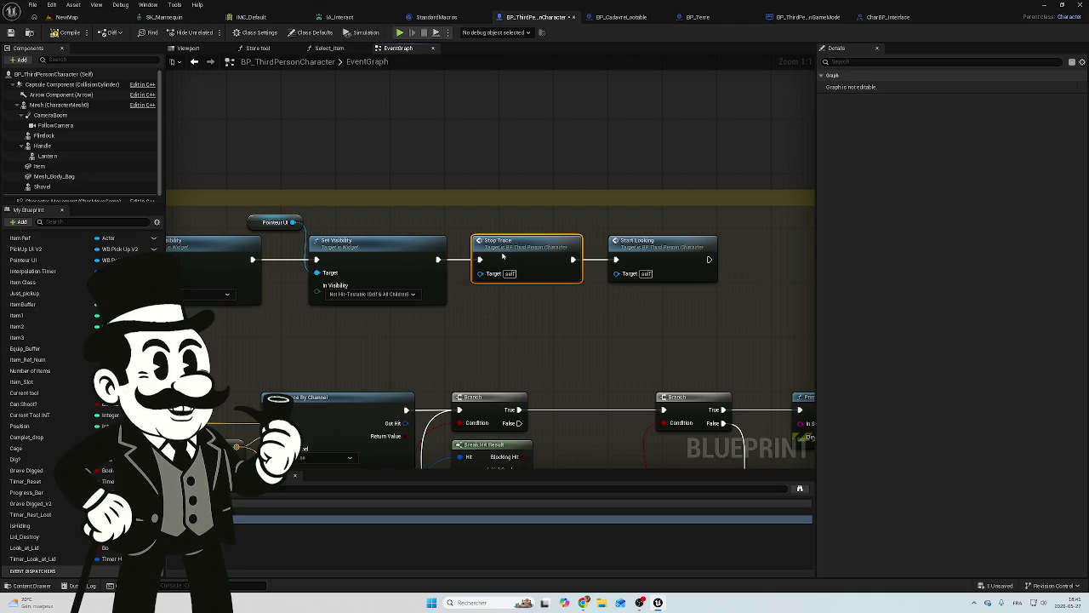
# Drop the Lid_Destroy variable into the graph beside the E-key lid-look nodes.
pyautogui.scroll(-4, 502, 252)
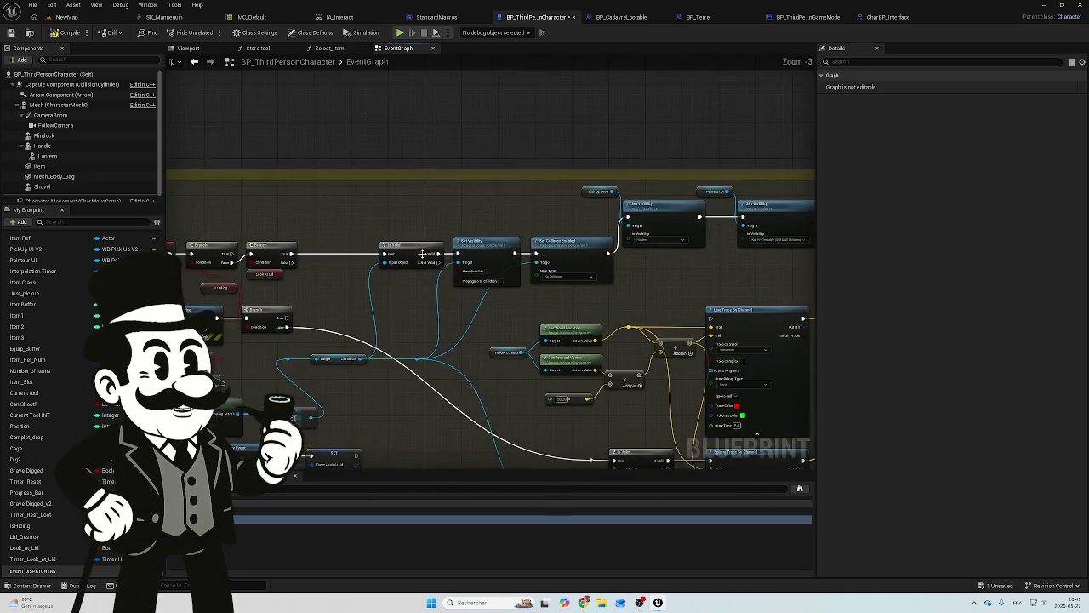
pyautogui.moveTo(481, 287)
pyautogui.mouseDown()
pyautogui.moveTo(656, 312)
pyautogui.moveTo(413, 275)
pyautogui.moveTo(436, 366)
pyautogui.moveTo(616, 293)
pyautogui.mouseUp()
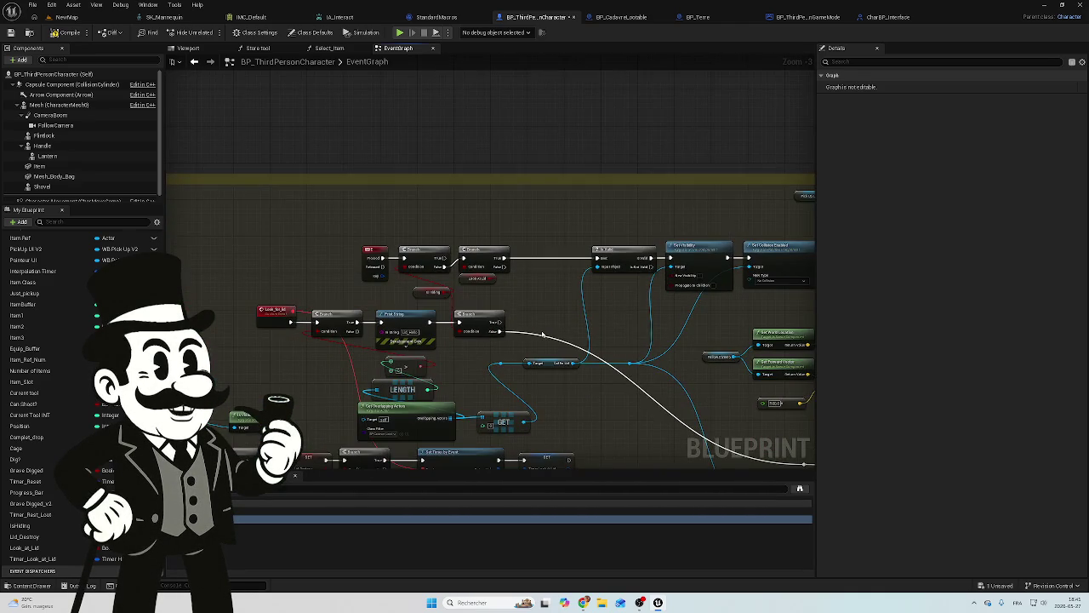
pyautogui.scroll(3, 542, 334)
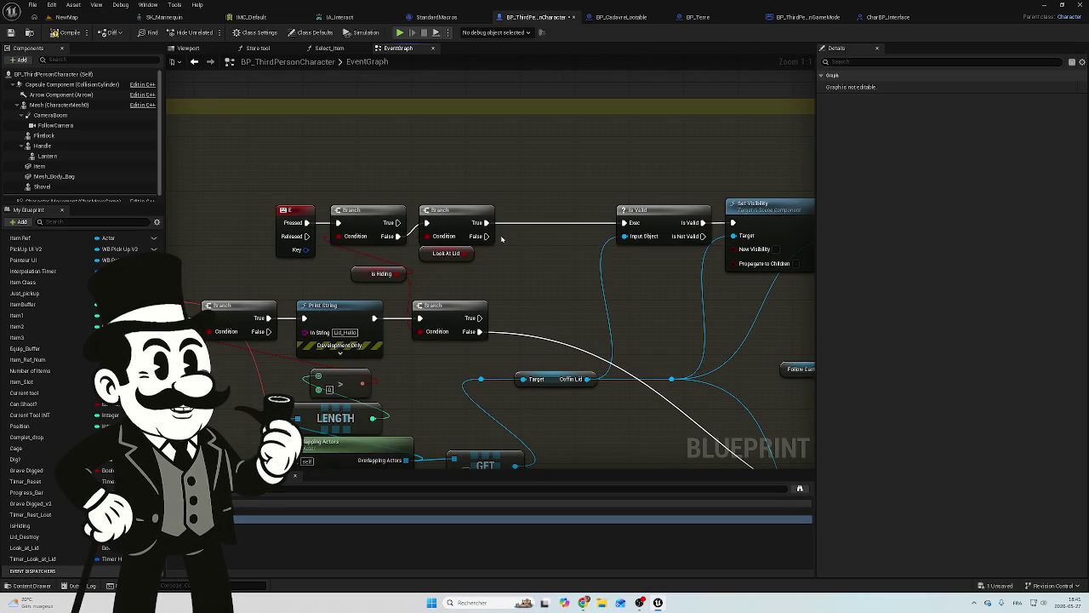
pyautogui.moveTo(504, 281)
pyautogui.mouseDown()
pyautogui.moveTo(594, 85)
pyautogui.moveTo(745, 98)
pyautogui.moveTo(759, 88)
pyautogui.moveTo(671, 165)
pyautogui.moveTo(535, 248)
pyautogui.moveTo(472, 266)
pyautogui.mouseUp()
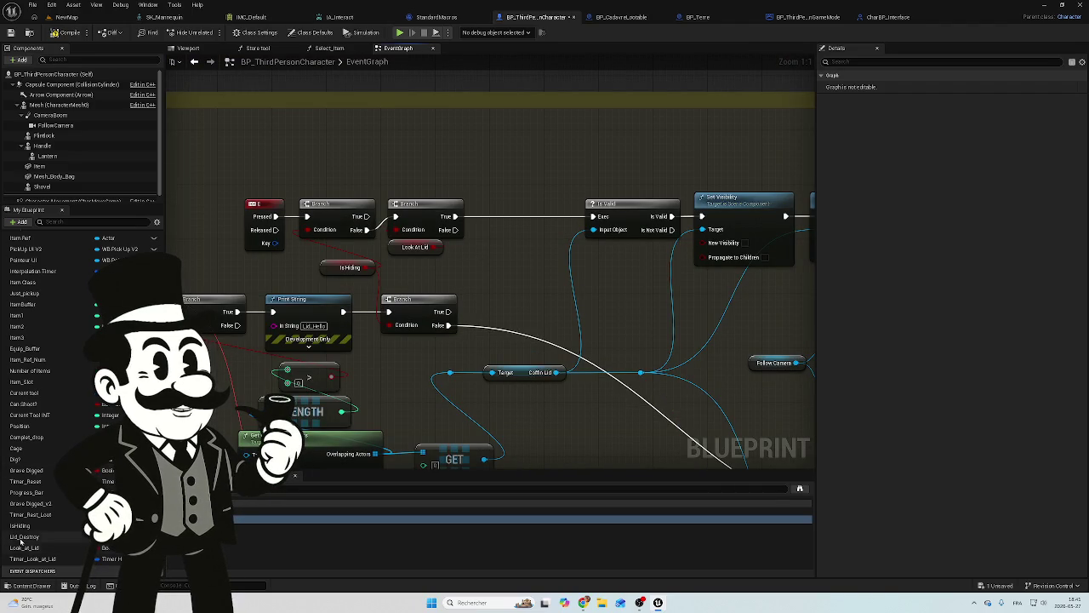
pyautogui.moveTo(23, 536)
pyautogui.mouseDown()
pyautogui.moveTo(474, 353)
pyautogui.moveTo(487, 266)
pyautogui.moveTo(502, 242)
pyautogui.moveTo(487, 228)
pyautogui.moveTo(511, 220)
pyautogui.moveTo(507, 210)
pyautogui.moveTo(485, 217)
pyautogui.mouseUp()
# Add a Lid_Destroy getter and a Branch wired to it, then pull from its True output.
pyautogui.click(498, 277)
pyautogui.write('branch')
pyautogui.press('Return')
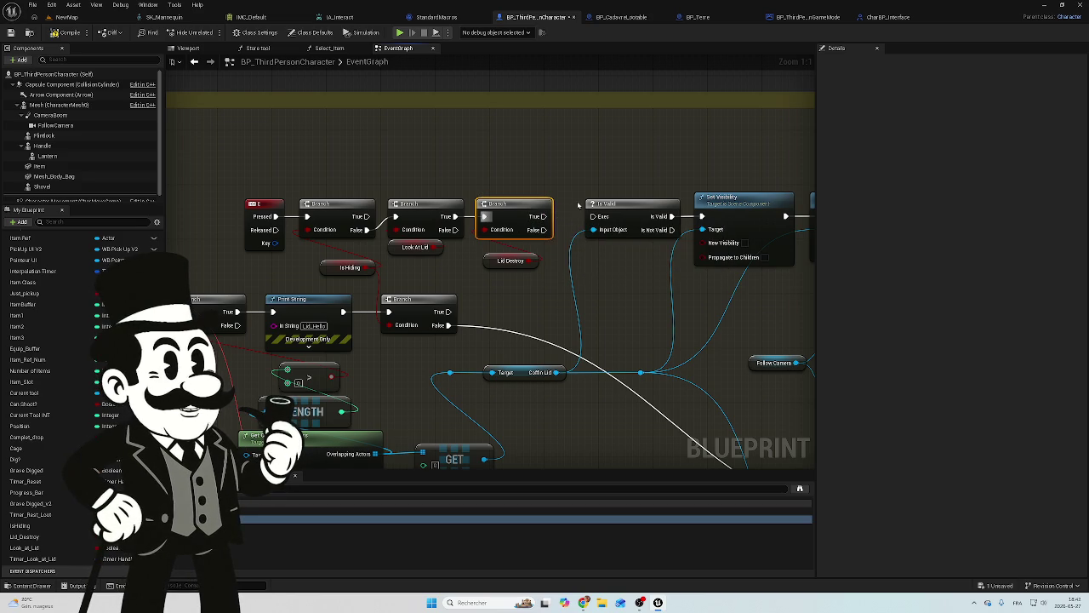
pyautogui.moveTo(558, 212)
pyautogui.mouseDown()
pyautogui.moveTo(683, 114)
pyautogui.moveTo(726, 56)
pyautogui.moveTo(656, 88)
pyautogui.moveTo(536, 248)
pyautogui.moveTo(540, 236)
pyautogui.moveTo(492, 255)
pyautogui.mouseUp()
pyautogui.moveTo(556, 128); pyautogui.dragTo(604, 129)
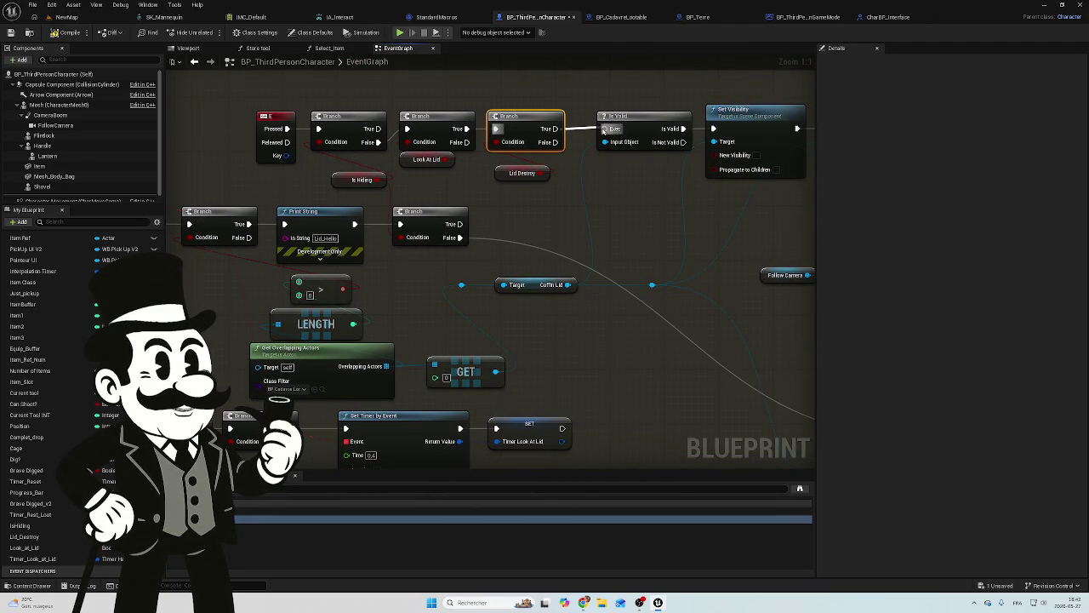
# Select the Branch together with the Lid Destroy node and move them aside.
pyautogui.click(528, 167)
pyautogui.scroll(-2, 528, 168)
pyautogui.moveTo(528, 170)
pyautogui.mouseDown()
pyautogui.moveTo(374, 195)
pyautogui.moveTo(306, 237)
pyautogui.moveTo(215, 254)
pyautogui.moveTo(367, 238)
pyautogui.mouseUp()
pyautogui.moveTo(374, 162); pyautogui.dragTo(327, 230)
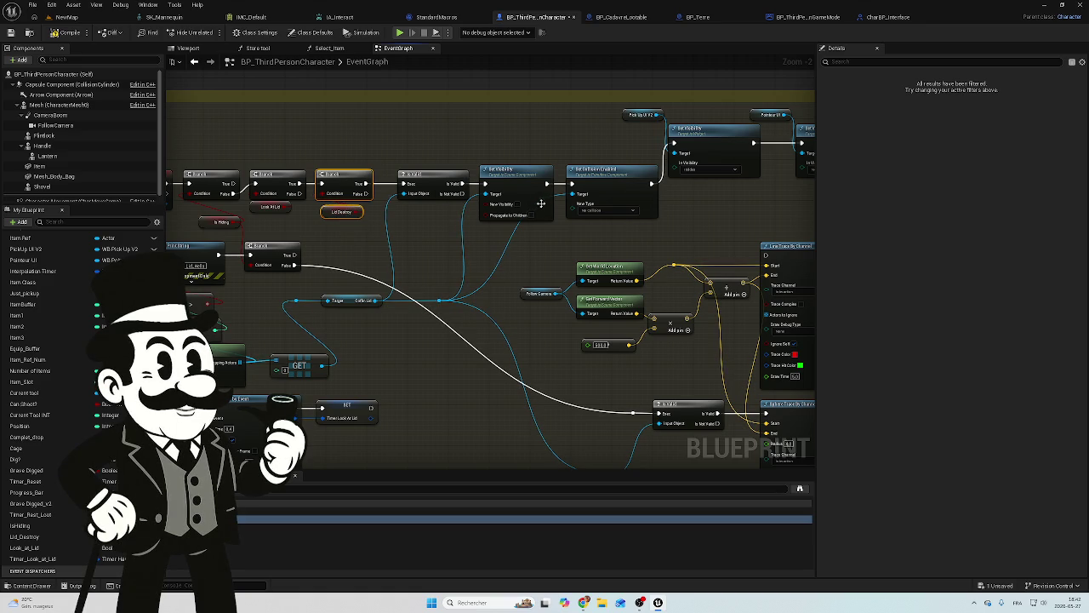
pyautogui.moveTo(542, 204); pyautogui.dragTo(426, 194)
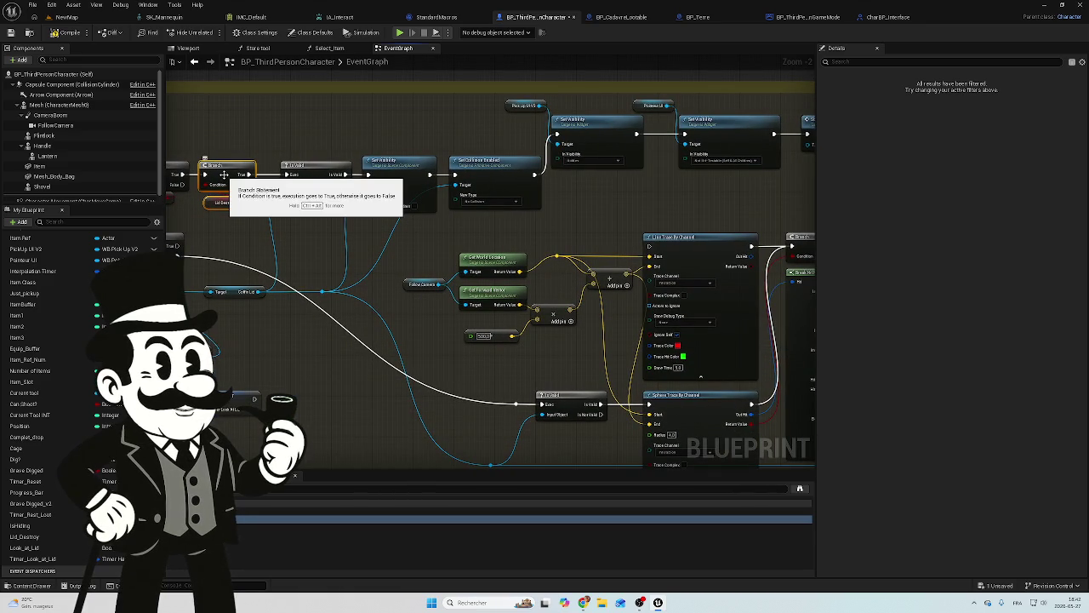
pyautogui.moveTo(209, 184); pyautogui.dragTo(346, 174)
# Place the Stop Trace node just to the right of Start Looking.
pyautogui.moveTo(549, 188)
pyautogui.mouseDown()
pyautogui.moveTo(466, 264)
pyautogui.moveTo(419, 282)
pyautogui.mouseUp()
pyautogui.moveTo(408, 223)
pyautogui.mouseDown()
pyautogui.moveTo(686, 212)
pyautogui.moveTo(686, 224)
pyautogui.mouseUp()
pyautogui.moveTo(536, 230); pyautogui.dragTo(563, 210)
pyautogui.click(566, 257)
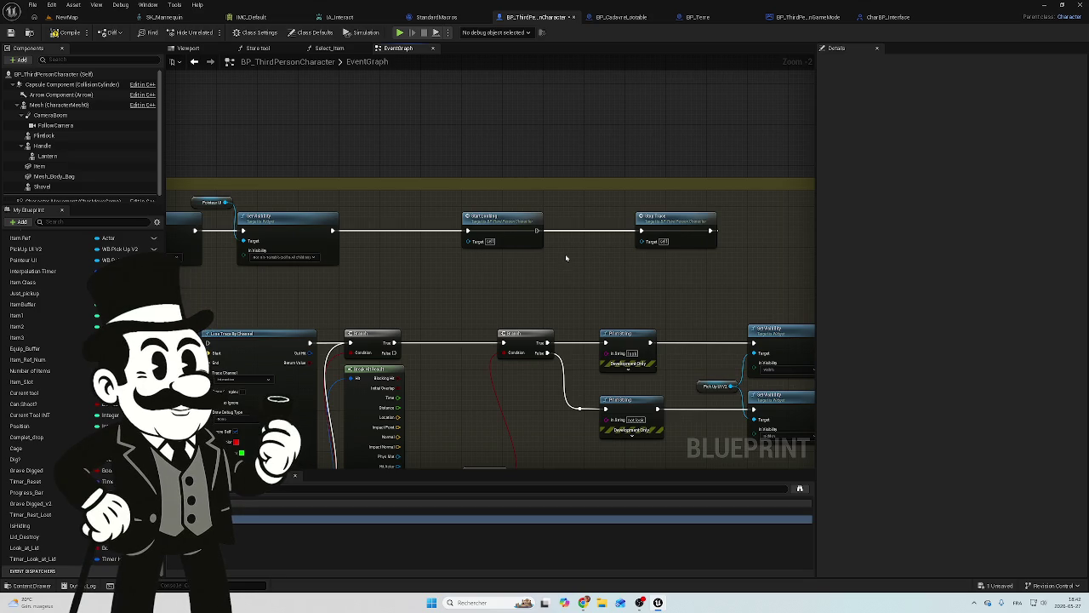
# Paste the Branch and Lid Destroy pair and line it up between Start Looking and Stop Trace.
pyautogui.hotkey('ctrl', 'v')
pyautogui.rightClick(534, 251)
pyautogui.press('Escape')
pyautogui.scroll(2, 582, 243)
pyautogui.click(582, 243)
pyautogui.click(576, 219)
pyautogui.moveTo(557, 307)
pyautogui.mouseDown()
pyautogui.moveTo(628, 228)
pyautogui.moveTo(580, 215)
pyautogui.mouseUp()
pyautogui.moveTo(585, 209); pyautogui.dragTo(584, 222)
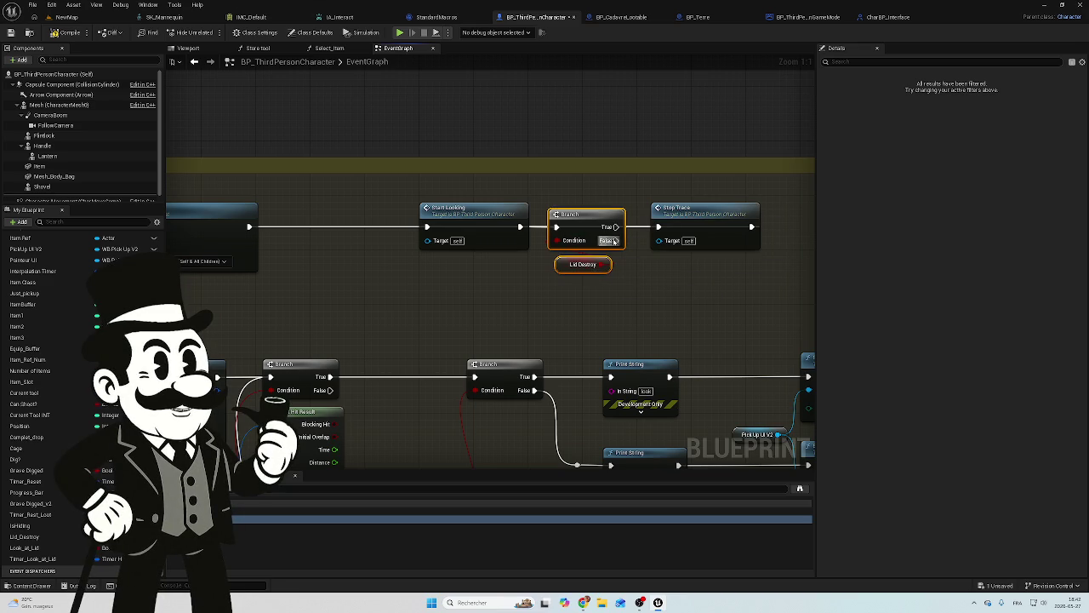
# Wire the Branch's True output to Stop Trace and review the Set Visibility, Is Valid and Set Timer nodes.
pyautogui.moveTo(614, 228)
pyautogui.mouseDown()
pyautogui.moveTo(658, 228)
pyautogui.moveTo(623, 220)
pyautogui.moveTo(626, 186)
pyautogui.moveTo(634, 223)
pyautogui.moveTo(652, 240)
pyautogui.moveTo(628, 199)
pyautogui.mouseUp()
pyautogui.click(572, 201)
pyautogui.moveTo(414, 160)
pyautogui.mouseDown()
pyautogui.moveTo(791, 139)
pyautogui.moveTo(713, 158)
pyautogui.mouseUp()
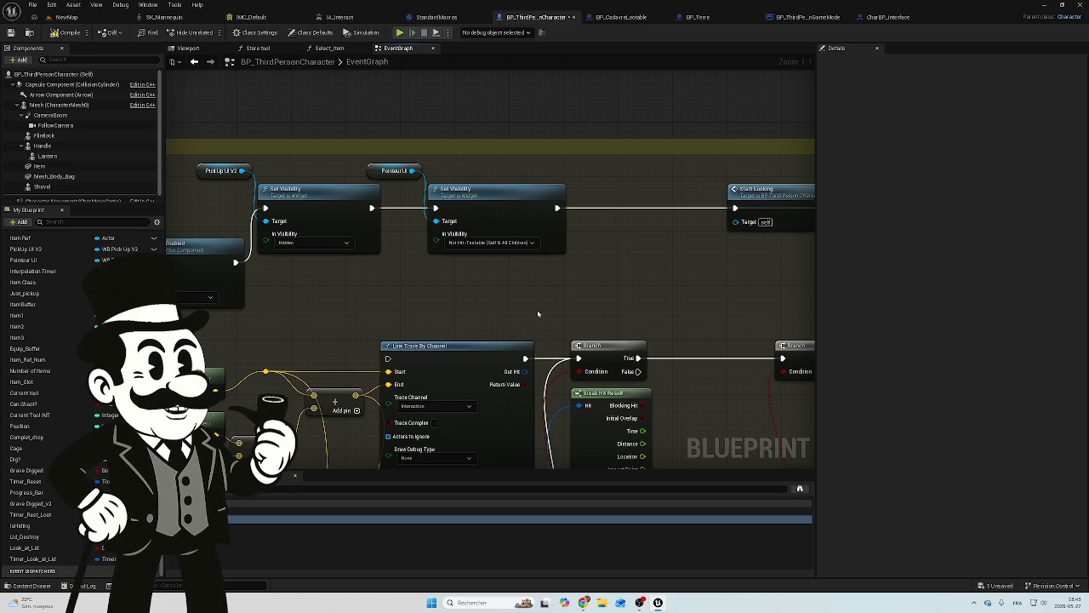
pyautogui.moveTo(548, 278)
pyautogui.mouseDown()
pyautogui.moveTo(613, 252)
pyautogui.moveTo(664, 256)
pyautogui.moveTo(595, 264)
pyautogui.moveTo(809, 247)
pyautogui.mouseUp()
pyautogui.moveTo(510, 256); pyautogui.dragTo(664, 200)
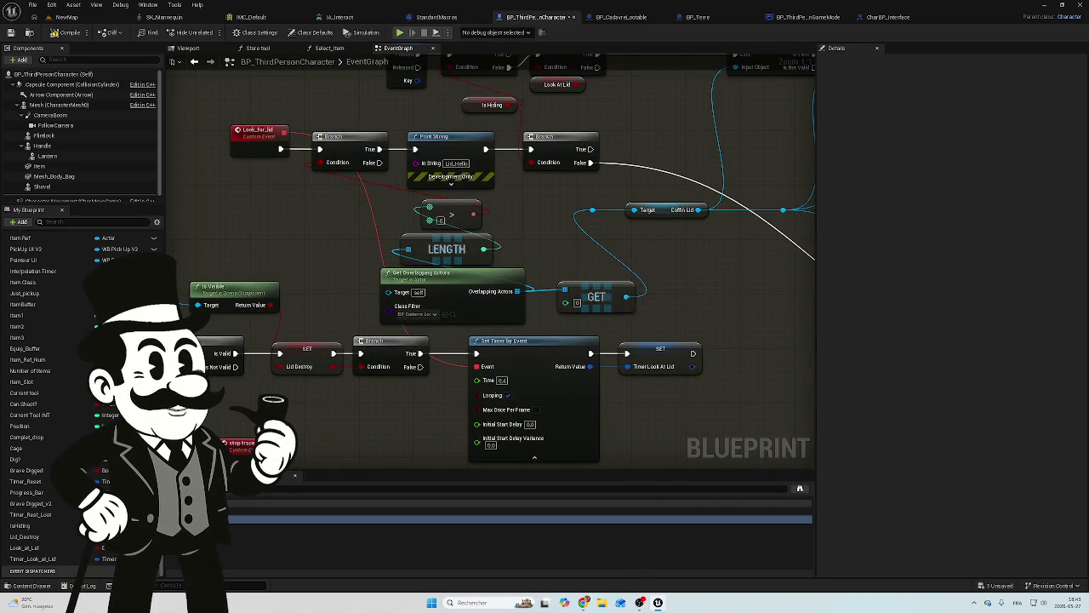
# Reconnect Stop Trace to the Branch's False output and link Set Visibility into Start Looking.
pyautogui.moveTo(486, 348)
pyautogui.mouseDown()
pyautogui.moveTo(803, 130)
pyautogui.moveTo(775, 136)
pyautogui.mouseUp()
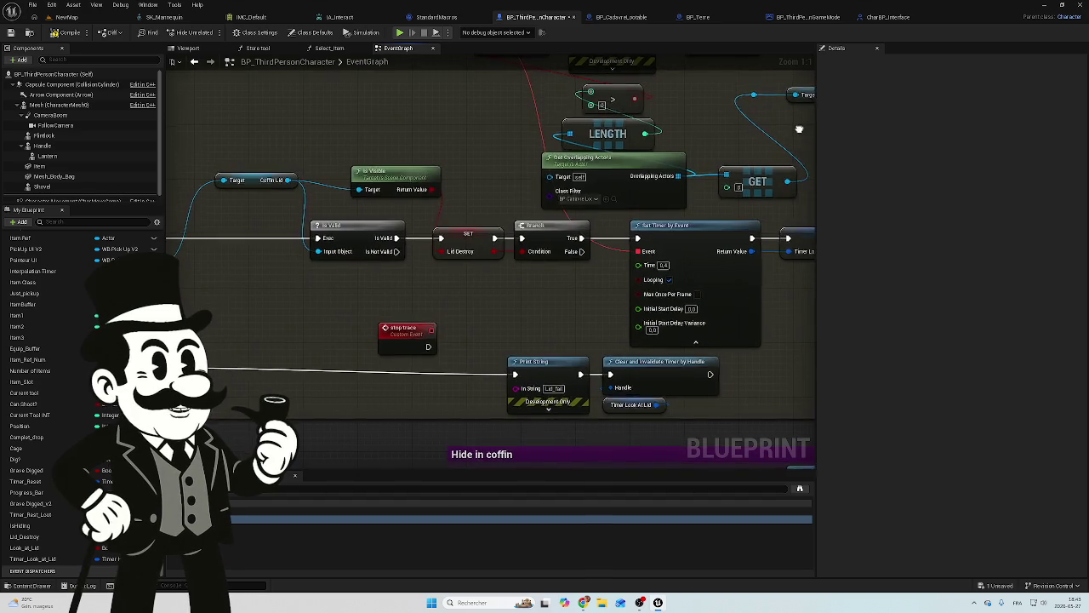
pyautogui.scroll(-3, 571, 202)
pyautogui.moveTo(570, 202); pyautogui.dragTo(619, 272)
pyautogui.scroll(3, 619, 271)
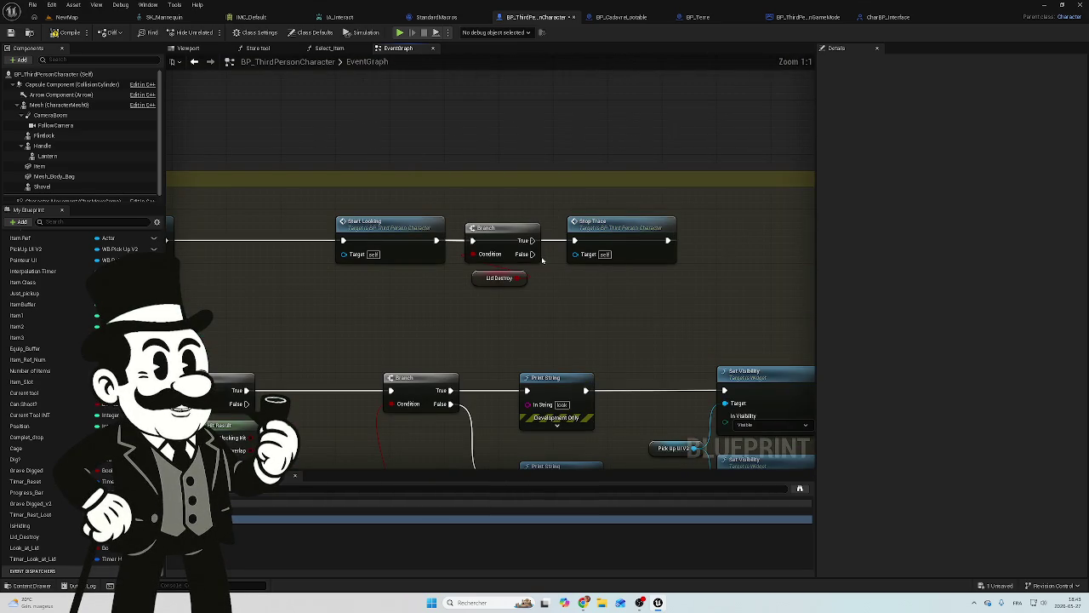
pyautogui.moveTo(533, 241)
pyautogui.mouseDown()
pyautogui.moveTo(587, 257)
pyautogui.moveTo(532, 254)
pyautogui.mouseUp()
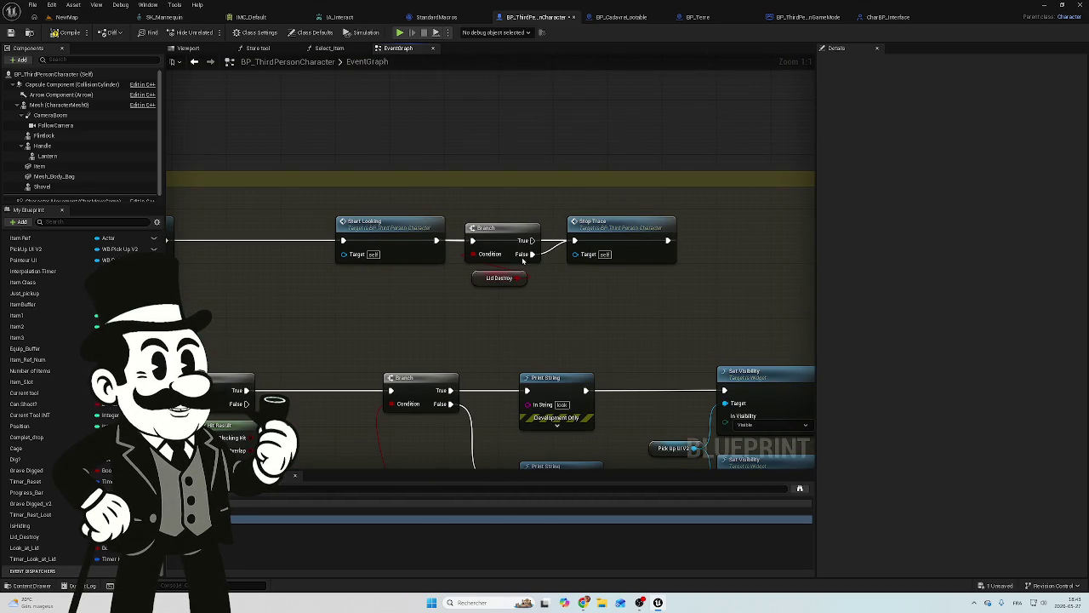
pyautogui.moveTo(469, 223); pyautogui.dragTo(655, 228)
pyautogui.moveTo(348, 245)
pyautogui.mouseDown()
pyautogui.moveTo(527, 245)
pyautogui.moveTo(361, 248)
pyautogui.mouseUp()
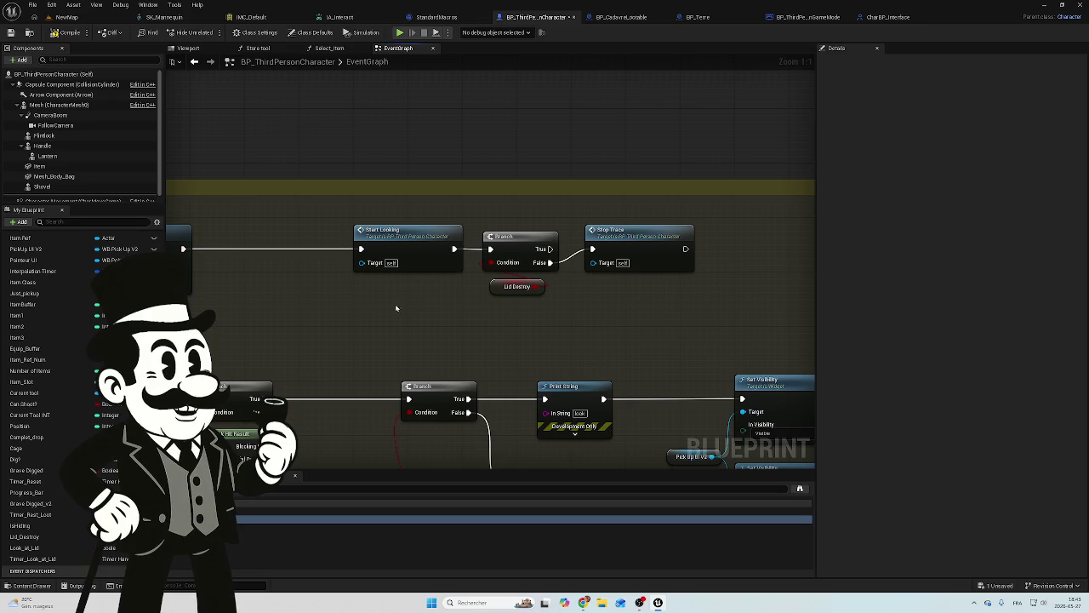
pyautogui.moveTo(287, 205)
pyautogui.mouseDown()
pyautogui.moveTo(633, 152)
pyautogui.moveTo(599, 146)
pyautogui.mouseUp()
pyautogui.scroll(-2, 419, 251)
pyautogui.moveTo(419, 250)
pyautogui.mouseDown()
pyautogui.moveTo(674, 210)
pyautogui.moveTo(451, 271)
pyautogui.moveTo(103, 277)
pyautogui.mouseUp()
pyautogui.scroll(2, 442, 278)
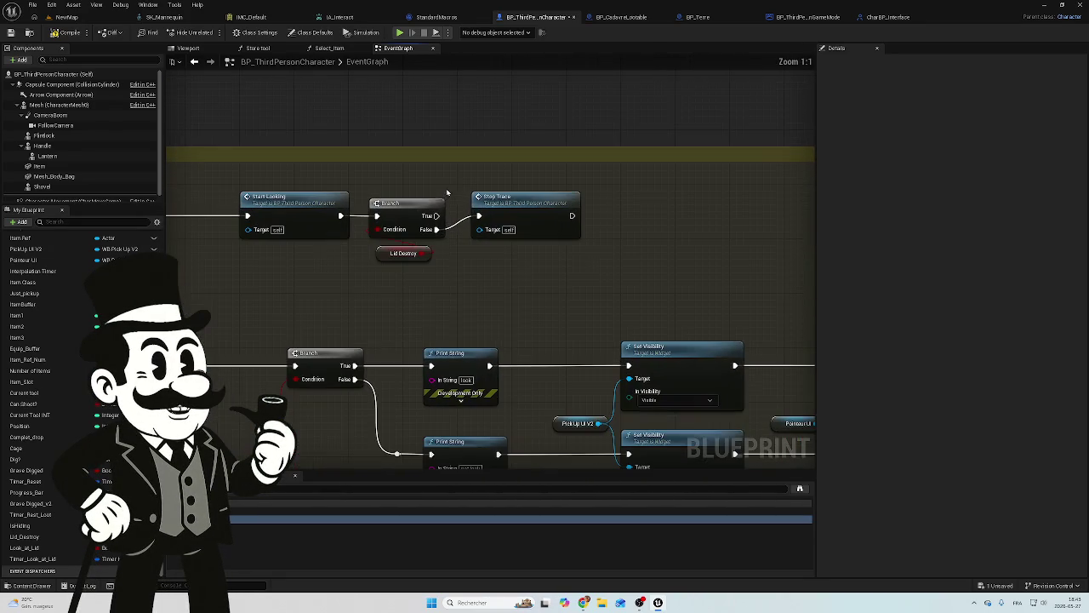
pyautogui.scroll(-5, 442, 278)
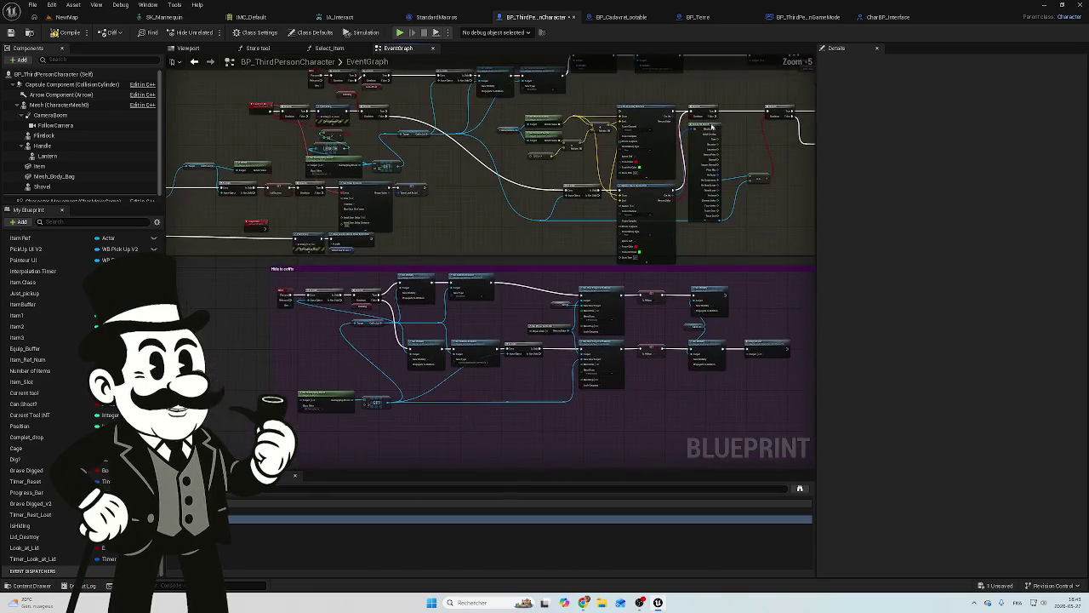
pyautogui.scroll(5, 451, 259)
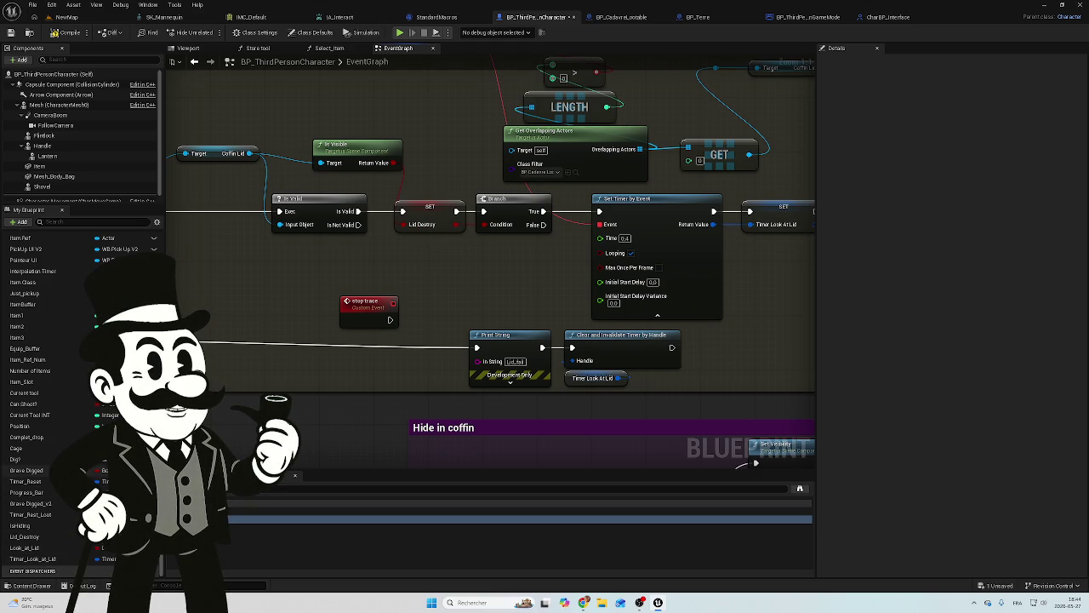
# Edit the Lid_Destroy variable's name in My Blueprint so it reads Lid_Visible.
pyautogui.click(25, 537)
pyautogui.click(38, 538)
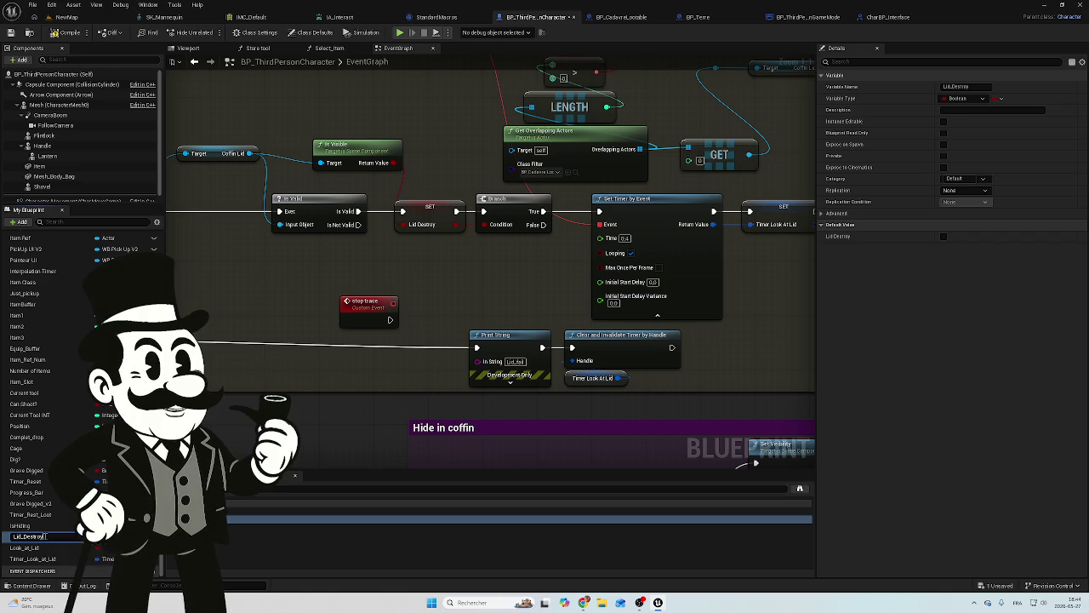
pyautogui.click(51, 536)
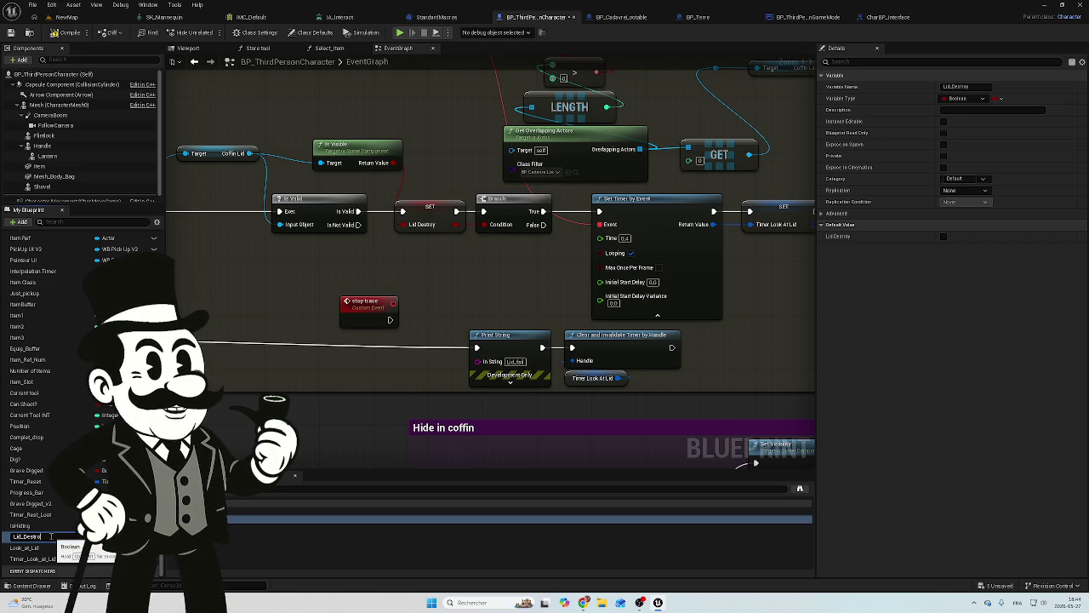
pyautogui.press('BackSpace')
pyautogui.press('BackSpace')
pyautogui.press('BackSpace')
pyautogui.write('Visibl')
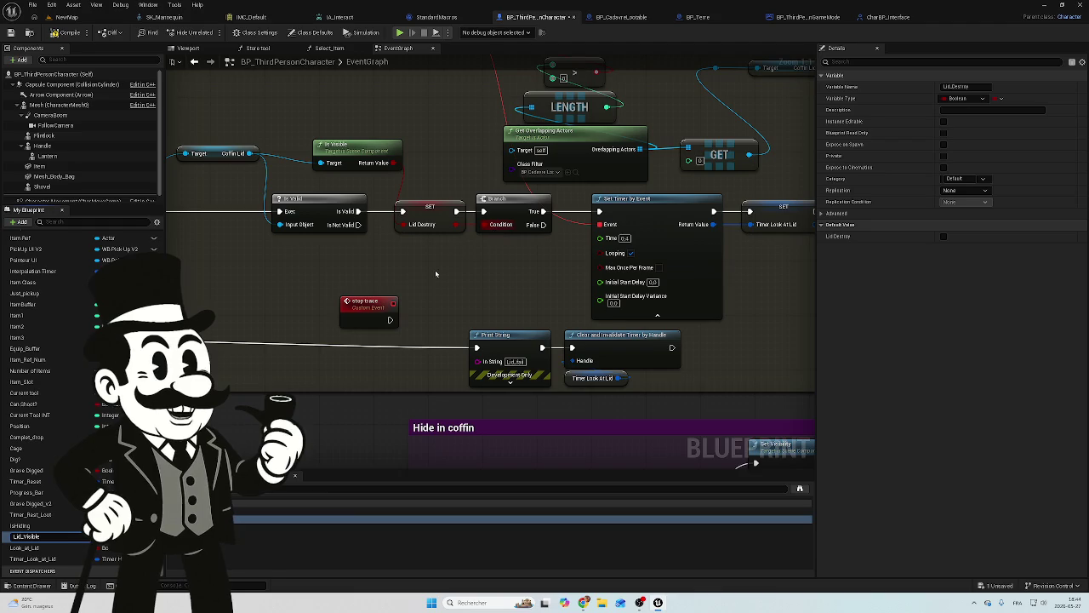
pyautogui.rightClick(462, 273)
pyautogui.press('Escape')
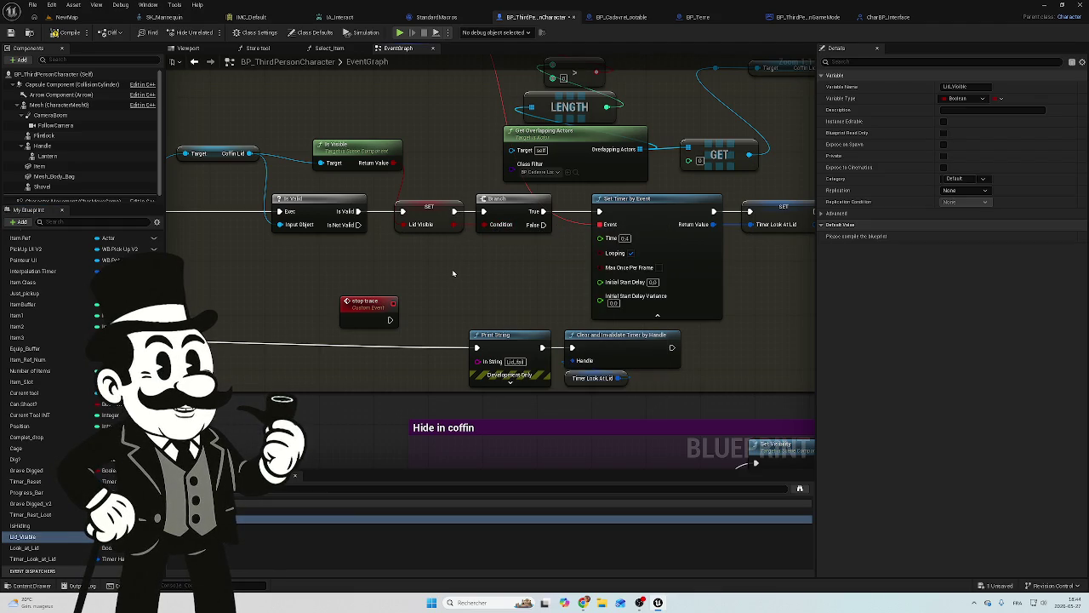
pyautogui.scroll(-4, 374, 319)
pyautogui.scroll(4, 403, 307)
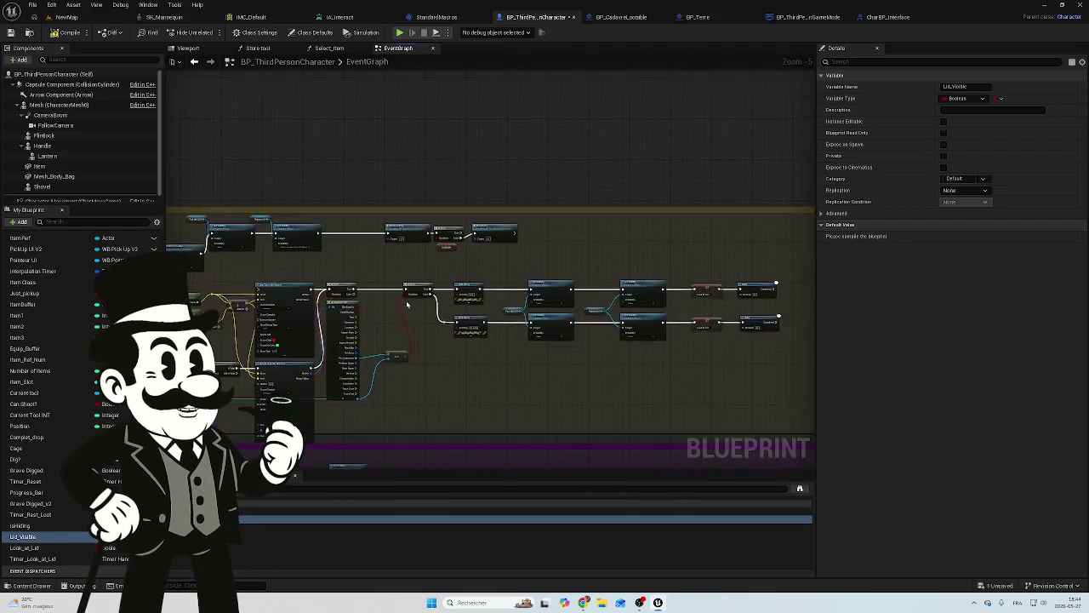
# Wire the Lid Visible Branch's True pin to Stop Trace and break the False link.
pyautogui.moveTo(403, 243); pyautogui.dragTo(397, 238)
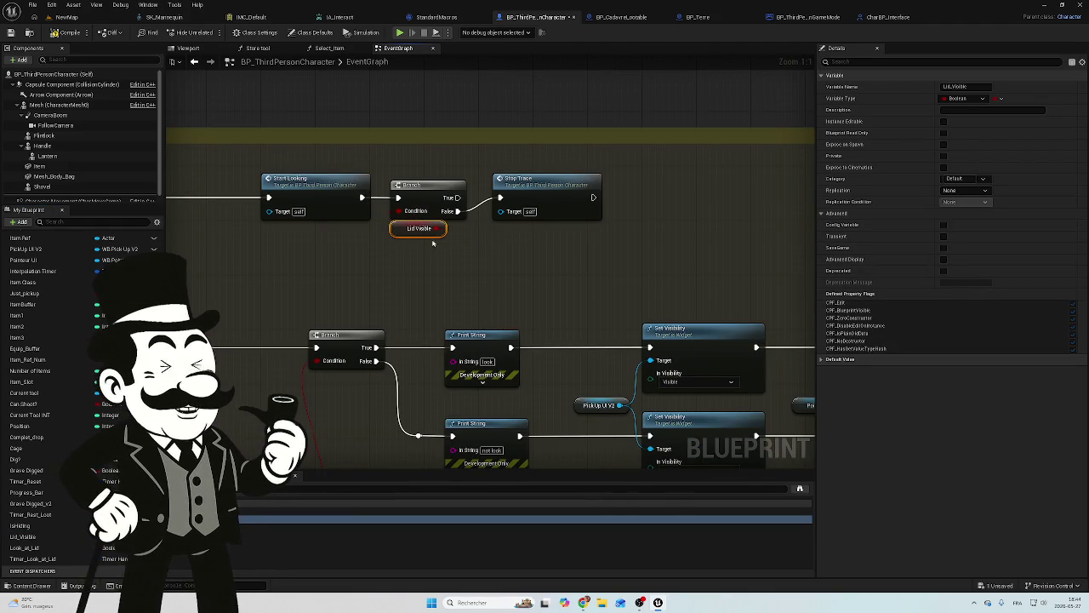
pyautogui.moveTo(456, 199); pyautogui.dragTo(501, 197)
pyautogui.click(474, 217)
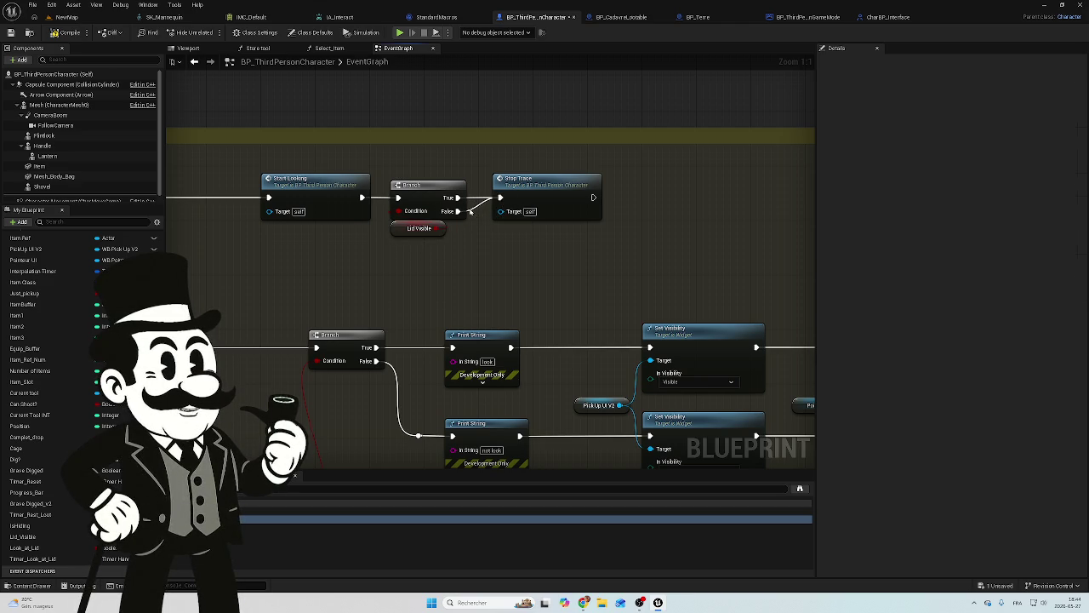
pyautogui.keyDown('alt'); pyautogui.click(458, 211); pyautogui.keyUp('alt')
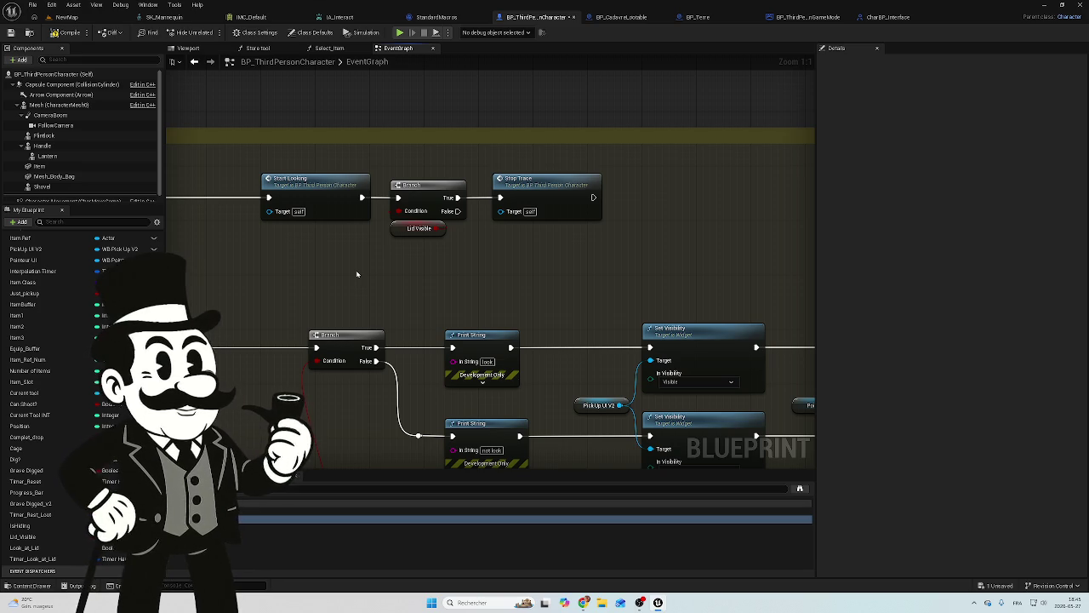
pyautogui.moveTo(358, 274); pyautogui.dragTo(541, 169)
pyautogui.scroll(-5, 541, 169)
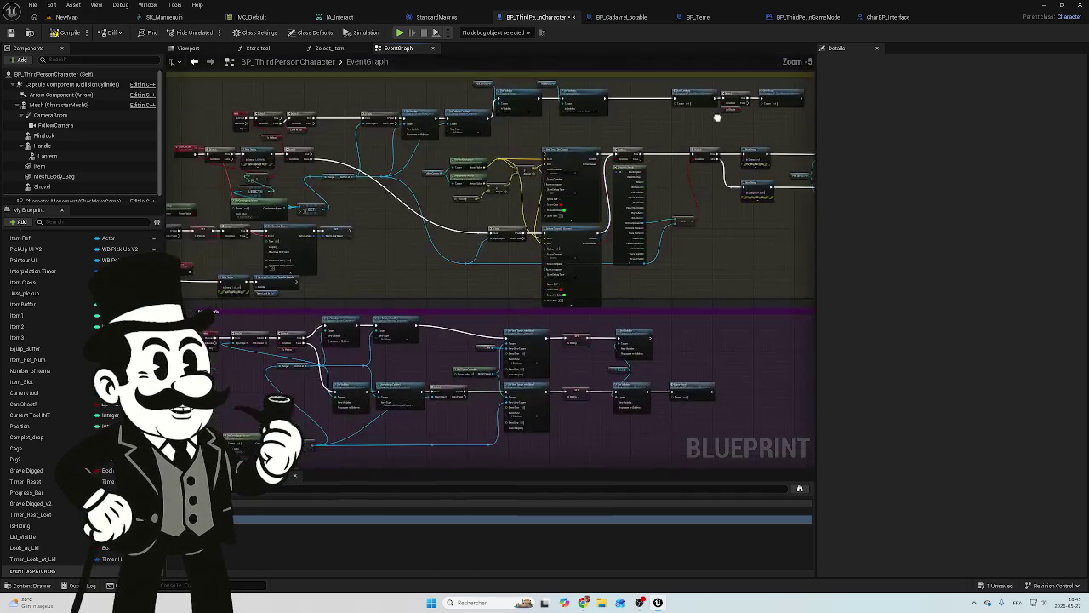
# Link the stop trace custom event to its Print String, then move over to the Hide in coffin section.
pyautogui.scroll(5, 382, 286)
pyautogui.moveTo(422, 247)
pyautogui.mouseDown()
pyautogui.moveTo(498, 254)
pyautogui.moveTo(510, 275)
pyautogui.mouseUp()
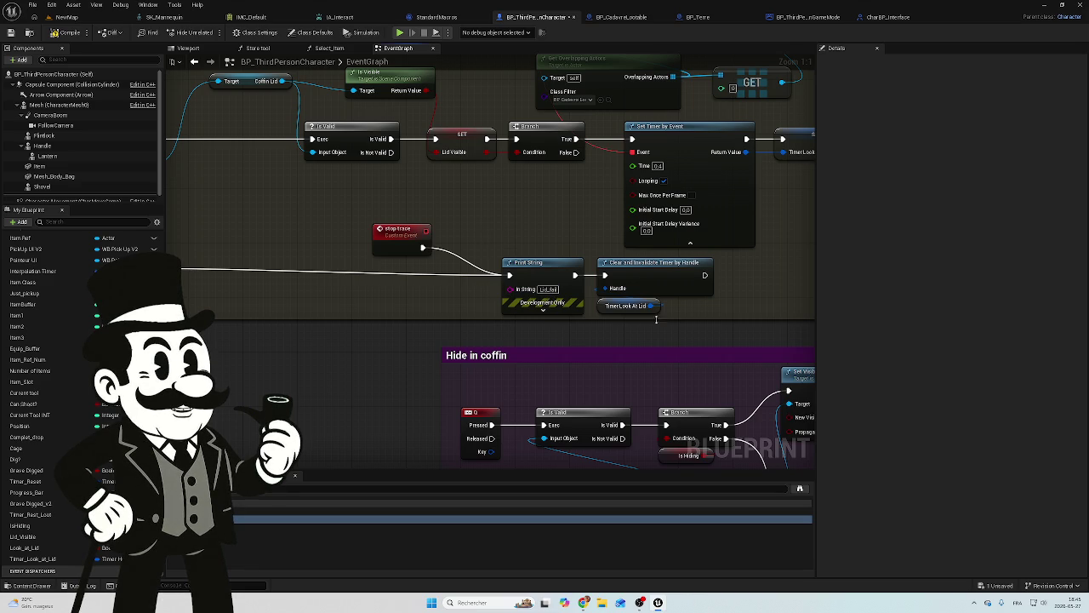
pyautogui.moveTo(482, 229)
pyautogui.mouseDown()
pyautogui.moveTo(469, 229)
pyautogui.moveTo(639, 272)
pyautogui.moveTo(440, 285)
pyautogui.moveTo(397, 218)
pyautogui.mouseUp()
pyautogui.scroll(-5, 430, 283)
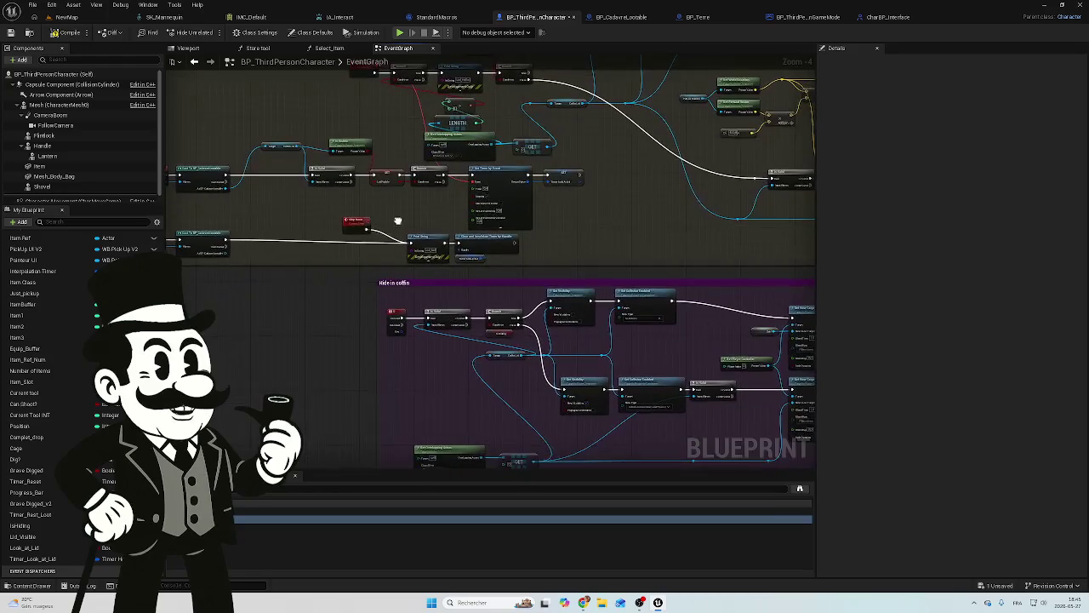
pyautogui.scroll(2, 397, 219)
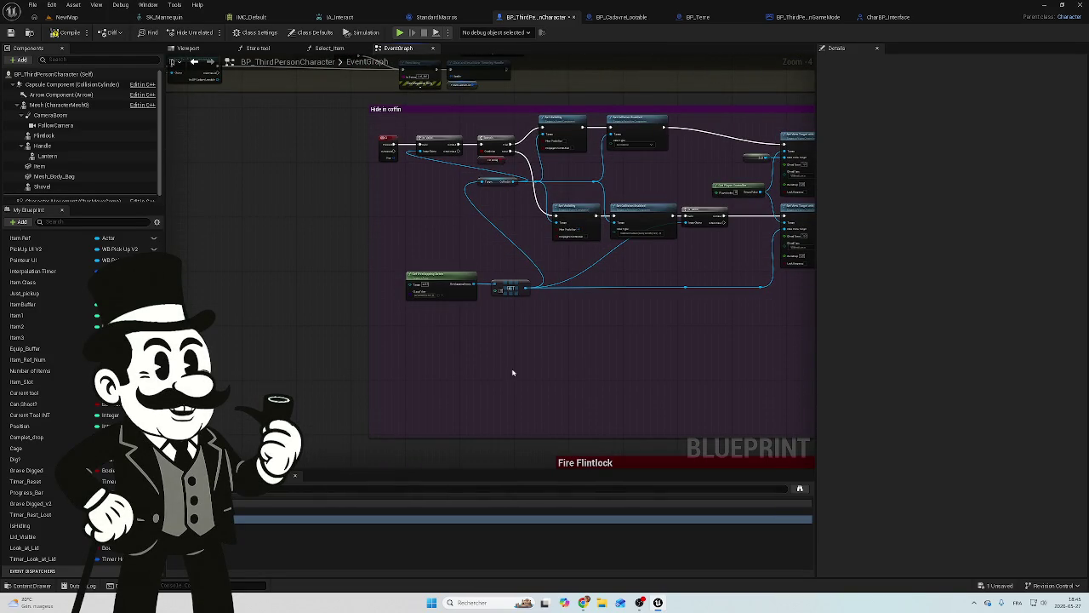
pyautogui.scroll(5, 485, 316)
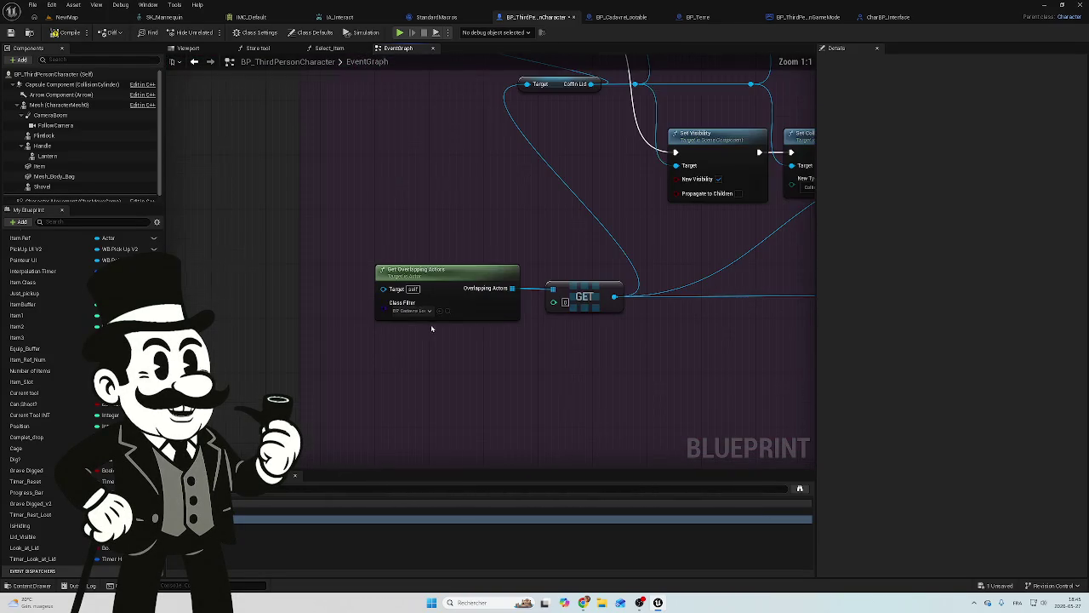
pyautogui.moveTo(428, 328)
pyautogui.mouseDown()
pyautogui.moveTo(440, 440)
pyautogui.moveTo(320, 419)
pyautogui.mouseUp()
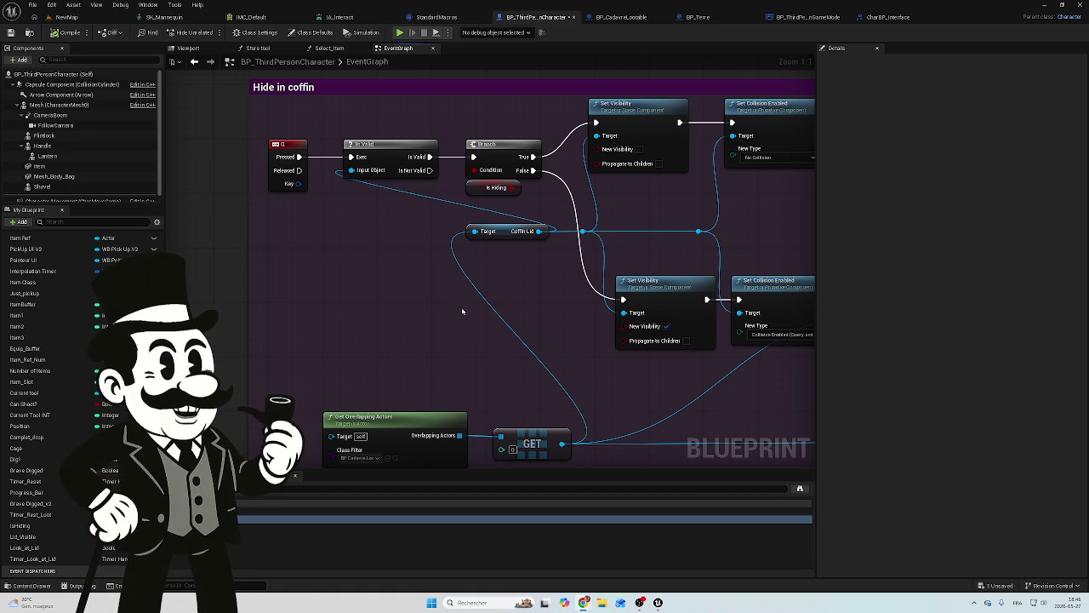
# Pan the event graph over the Hide in coffin logic built on Get Overlapping Actors.
pyautogui.moveTo(522, 406)
pyautogui.mouseDown()
pyautogui.moveTo(486, 250)
pyautogui.moveTo(446, 473)
pyautogui.moveTo(695, 292)
pyautogui.moveTo(501, 428)
pyautogui.moveTo(450, 440)
pyautogui.moveTo(431, 412)
pyautogui.moveTo(552, 345)
pyautogui.moveTo(513, 375)
pyautogui.mouseUp()
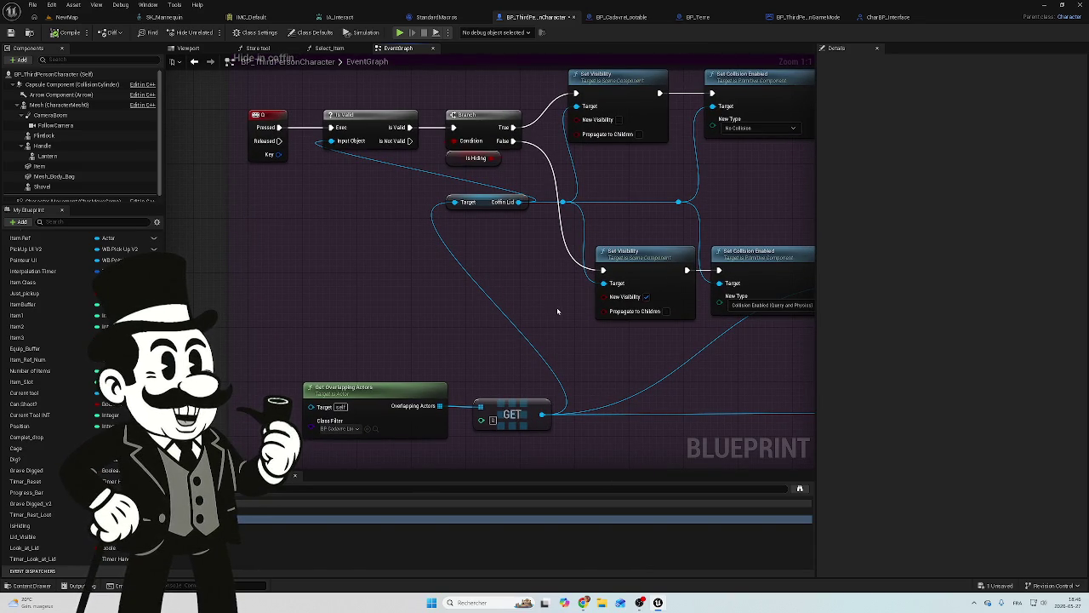
# Frame the Hide in coffin comment header, then go back to the NewMap level editor.
pyautogui.moveTo(410, 320)
pyautogui.mouseDown()
pyautogui.moveTo(457, 411)
pyautogui.moveTo(602, 357)
pyautogui.moveTo(446, 305)
pyautogui.mouseUp()
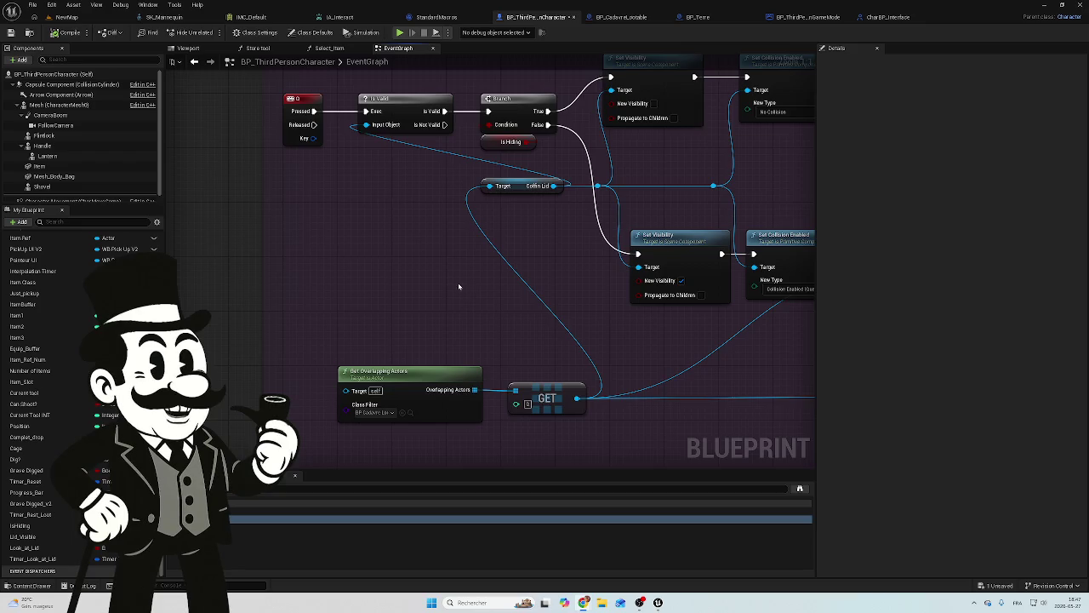
pyautogui.scroll(-3, 464, 290)
pyautogui.click(66, 17)
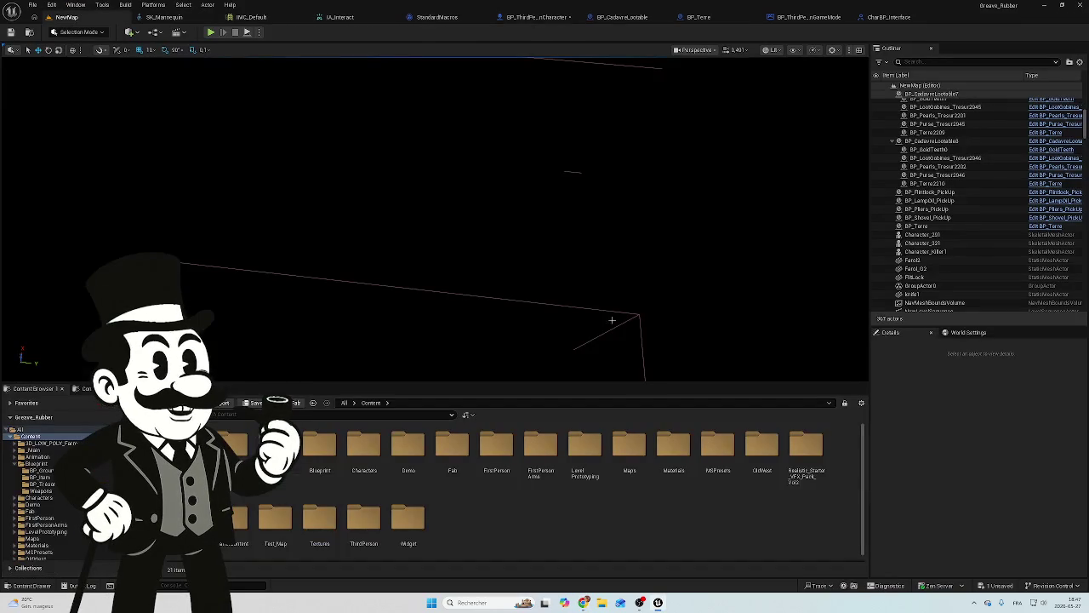
# Save BP_ThirdPersonCharacter, play-test NewMap by walking forward, then stop the session.
pyautogui.click(1000, 585)
pyautogui.click(614, 394)
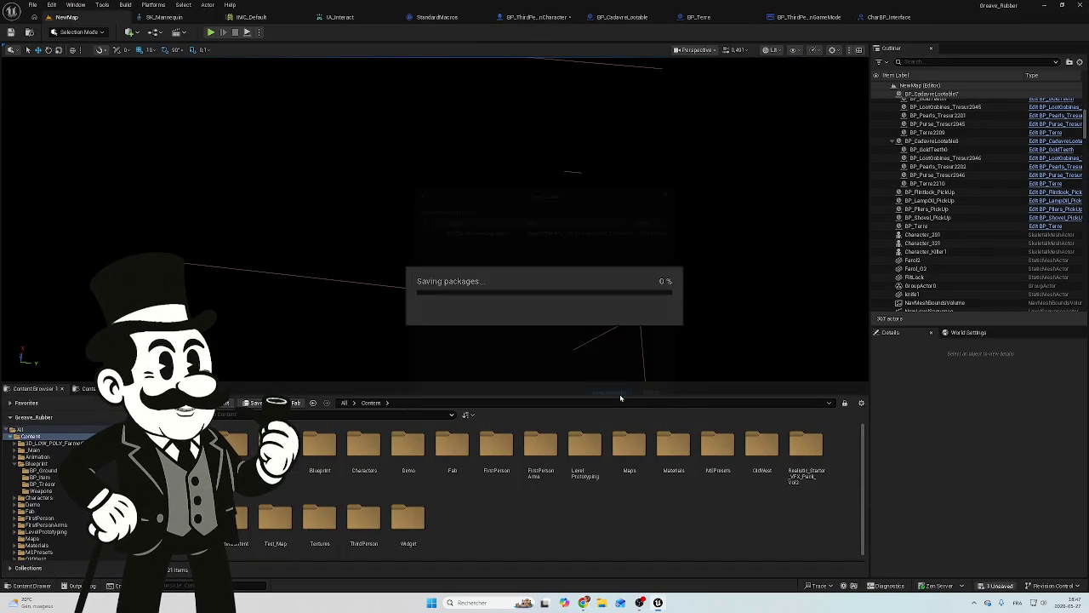
pyautogui.click(212, 34)
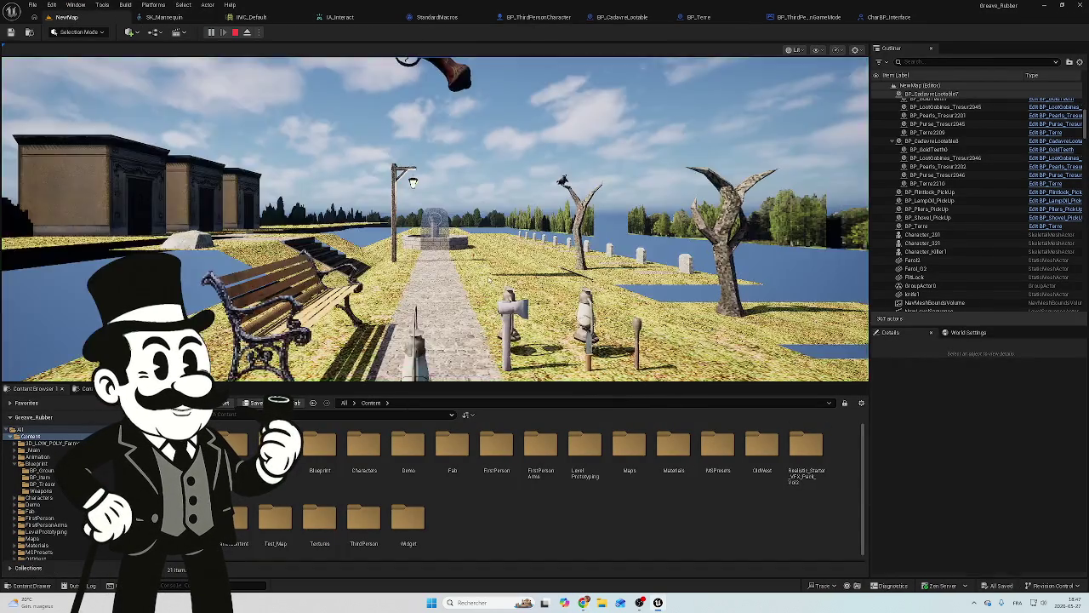
pyautogui.press('w')
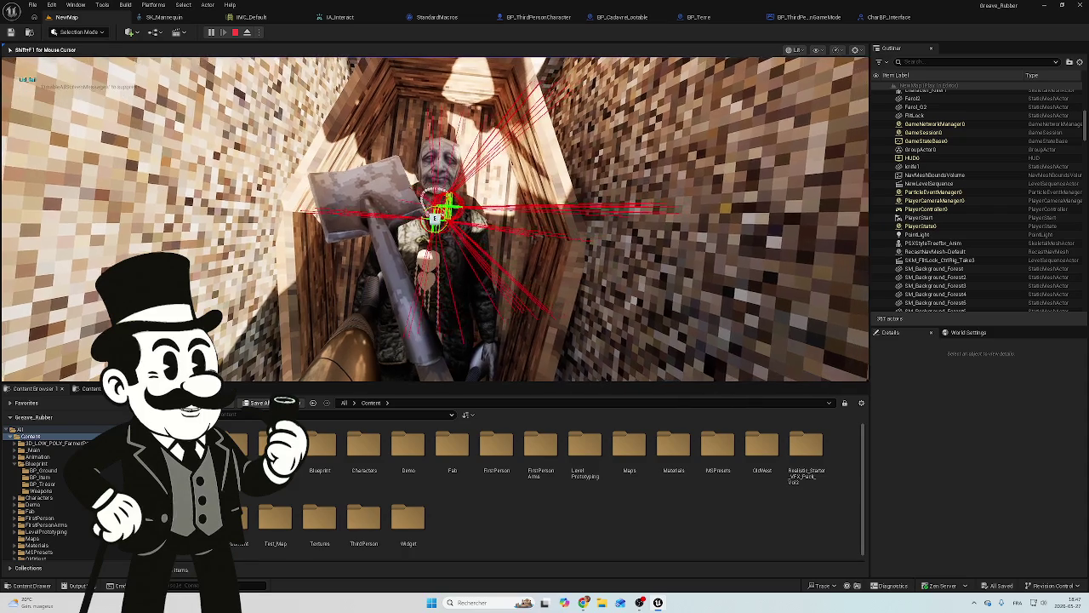
pyautogui.press('Escape')
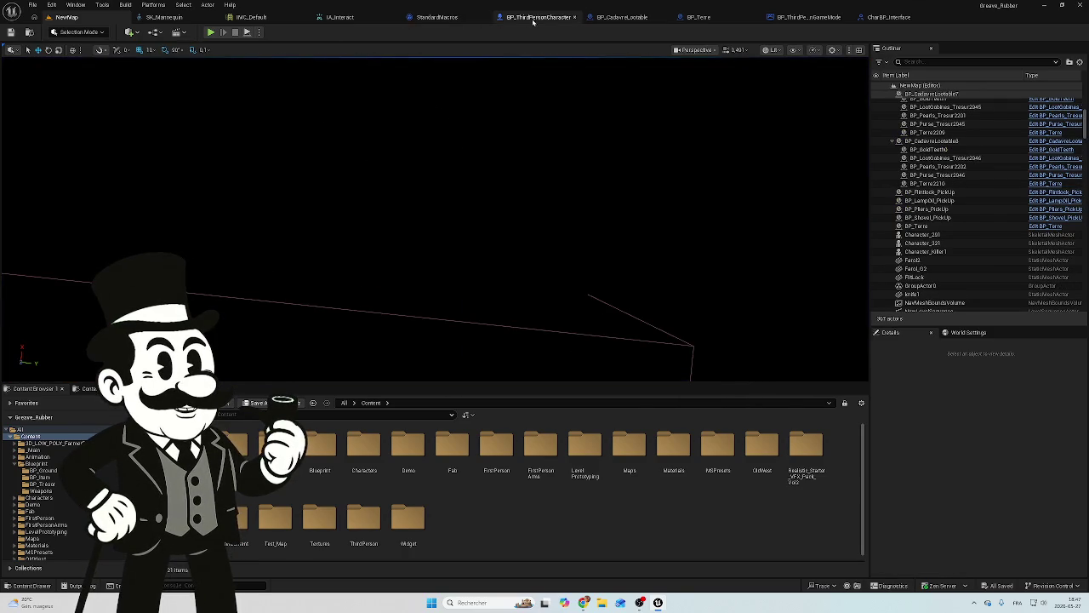
# Back in BP_ThirdPersonCharacter, frame Event Start Trace feeding the Lid Visible Branch and NOT.
pyautogui.click(536, 17)
pyautogui.scroll(-6, 430, 356)
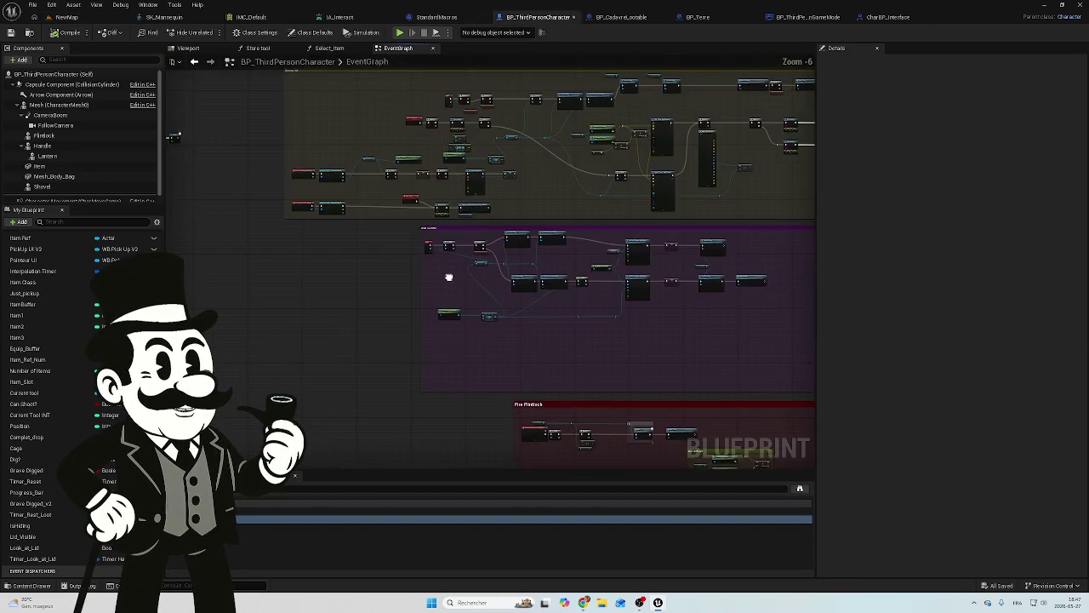
pyautogui.scroll(5, 434, 289)
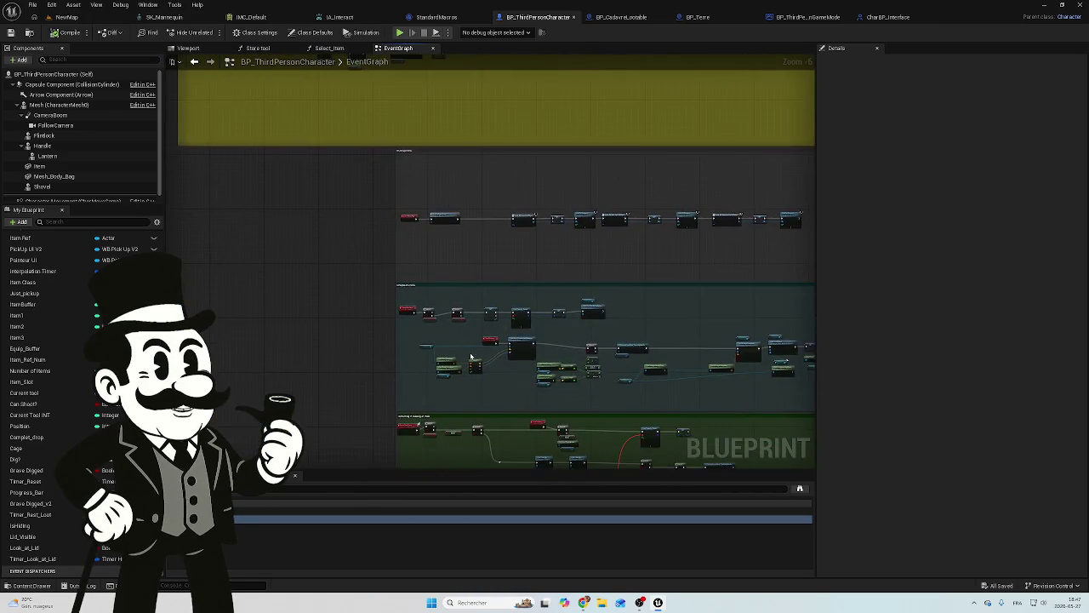
pyautogui.scroll(7, 384, 287)
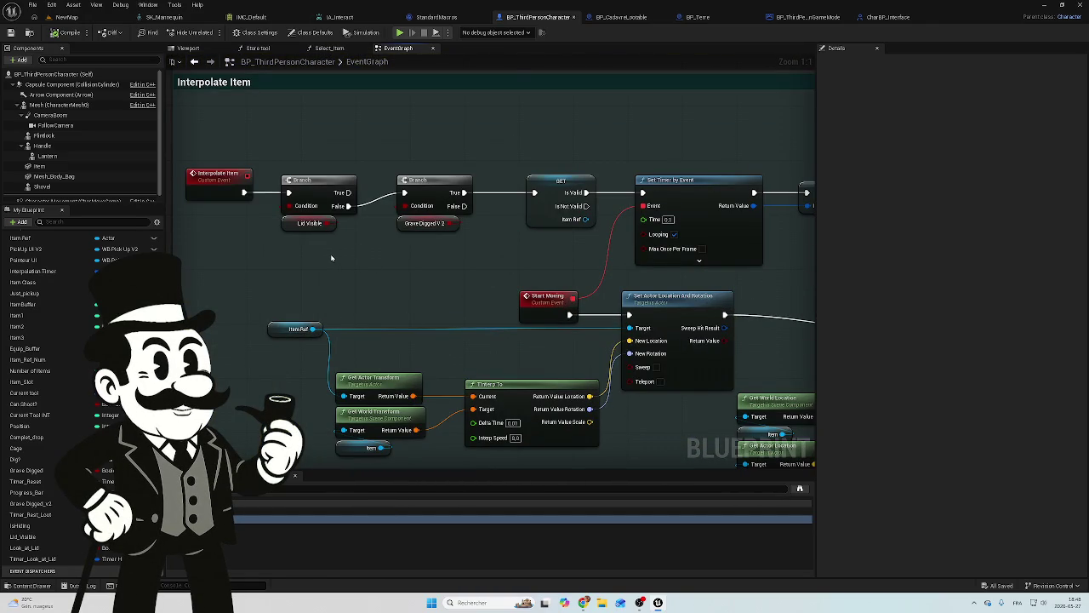
pyautogui.moveTo(324, 253); pyautogui.dragTo(320, 275)
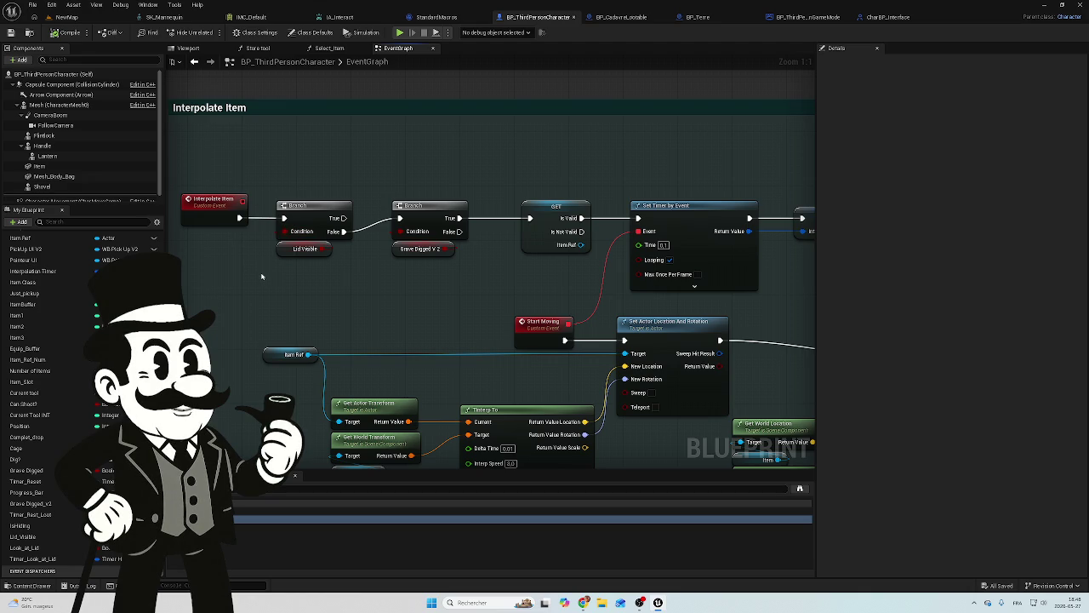
pyautogui.moveTo(318, 283); pyautogui.dragTo(390, 289)
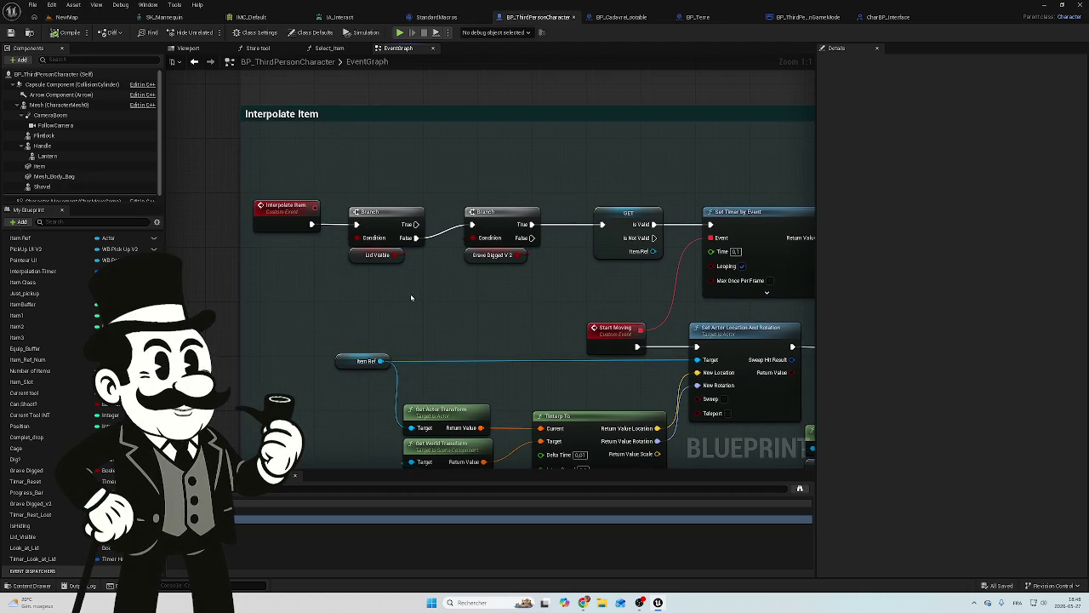
pyautogui.scroll(-5, 411, 297)
pyautogui.scroll(5, 491, 280)
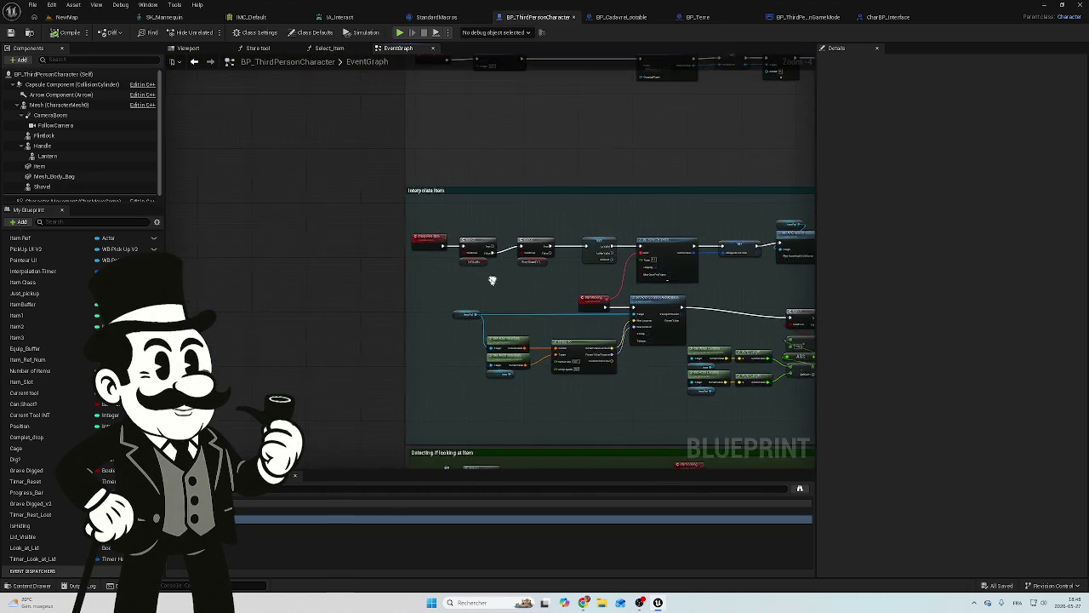
pyautogui.scroll(3, 473, 357)
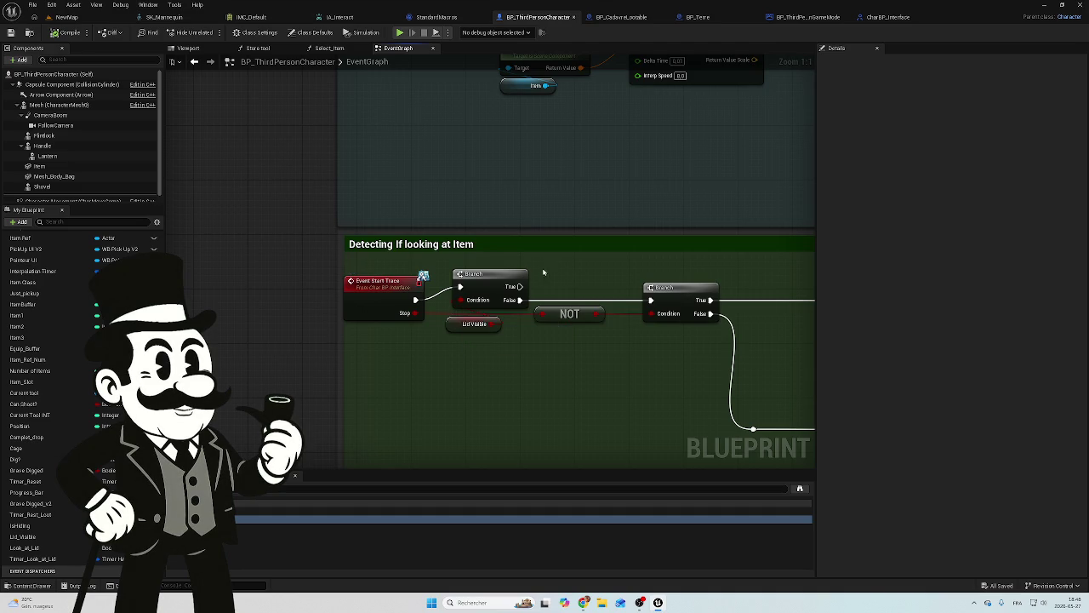
# Add a Retriggerable Delay after Event Start Trace, shifting the Lid Visible Branch right.
pyautogui.rightClick(415, 299)
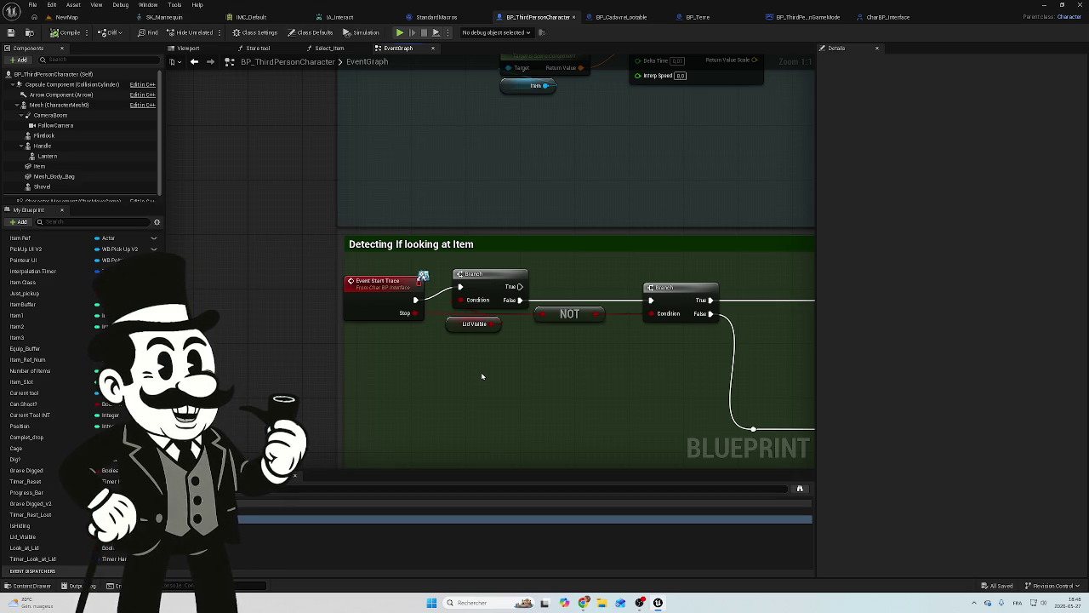
pyautogui.moveTo(504, 276); pyautogui.dragTo(578, 274)
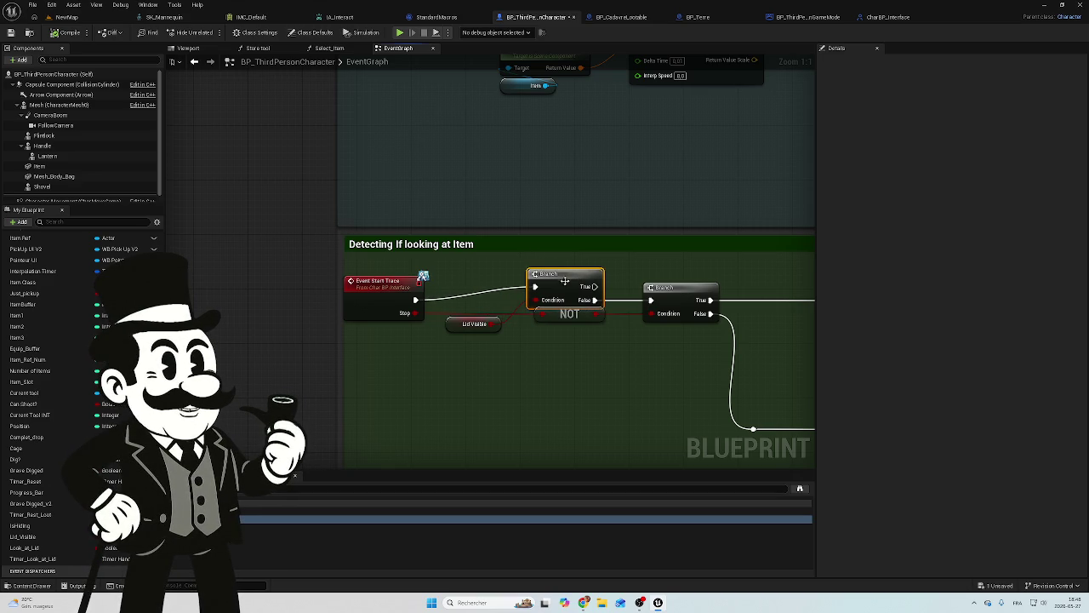
pyautogui.moveTo(413, 299); pyautogui.dragTo(453, 291)
pyautogui.write('ret')
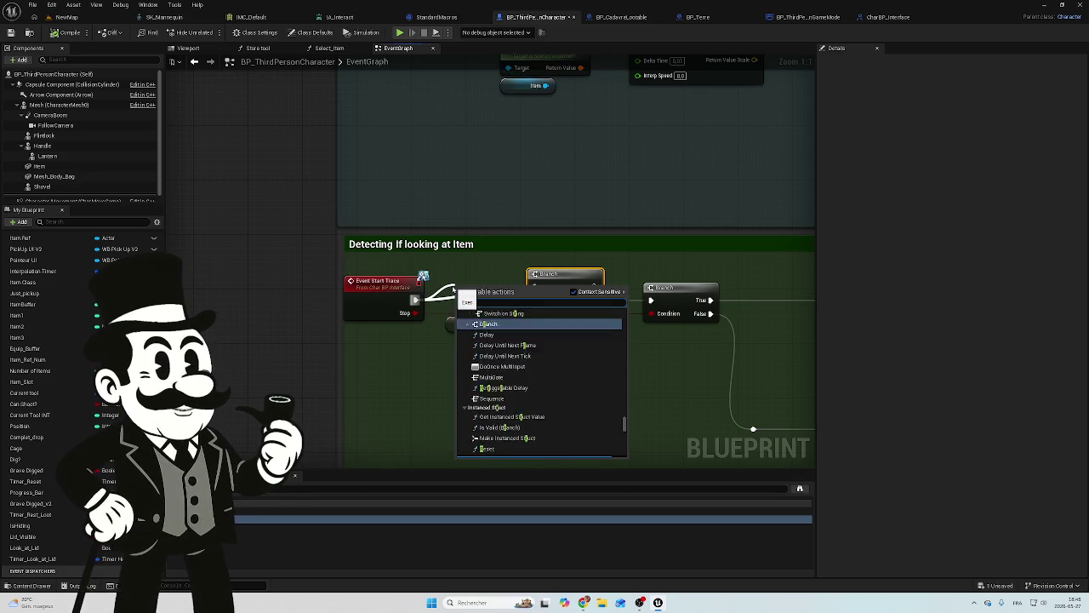
pyautogui.write('rig')
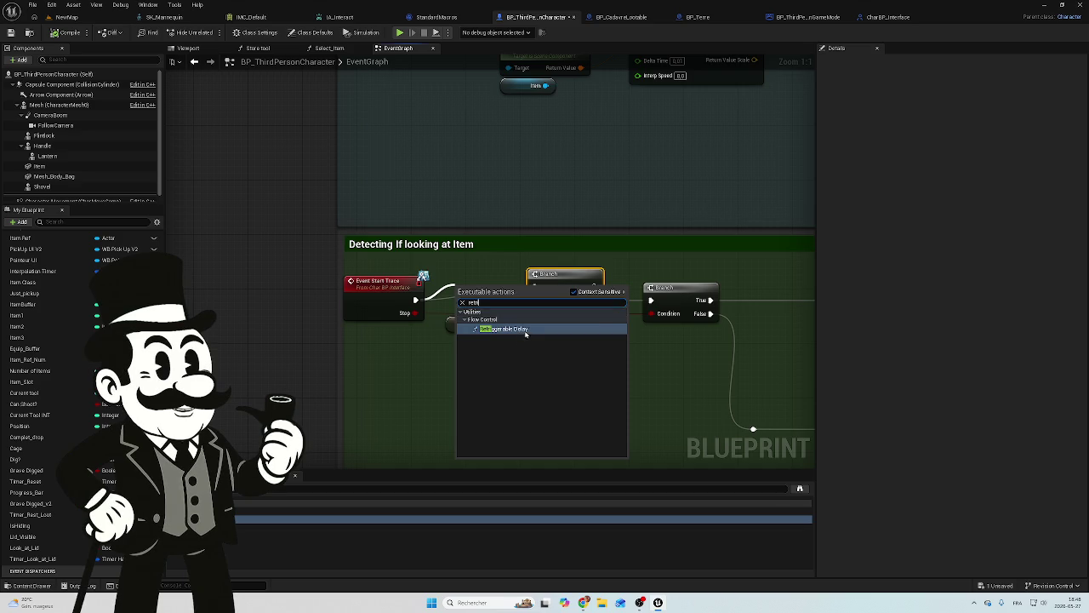
pyautogui.click(525, 333)
# Line up the Retriggerable Delay between Event Start Trace and the Branch, then return to NewMap.
pyautogui.moveTo(498, 299)
pyautogui.mouseDown()
pyautogui.moveTo(492, 281)
pyautogui.moveTo(462, 276)
pyautogui.mouseUp()
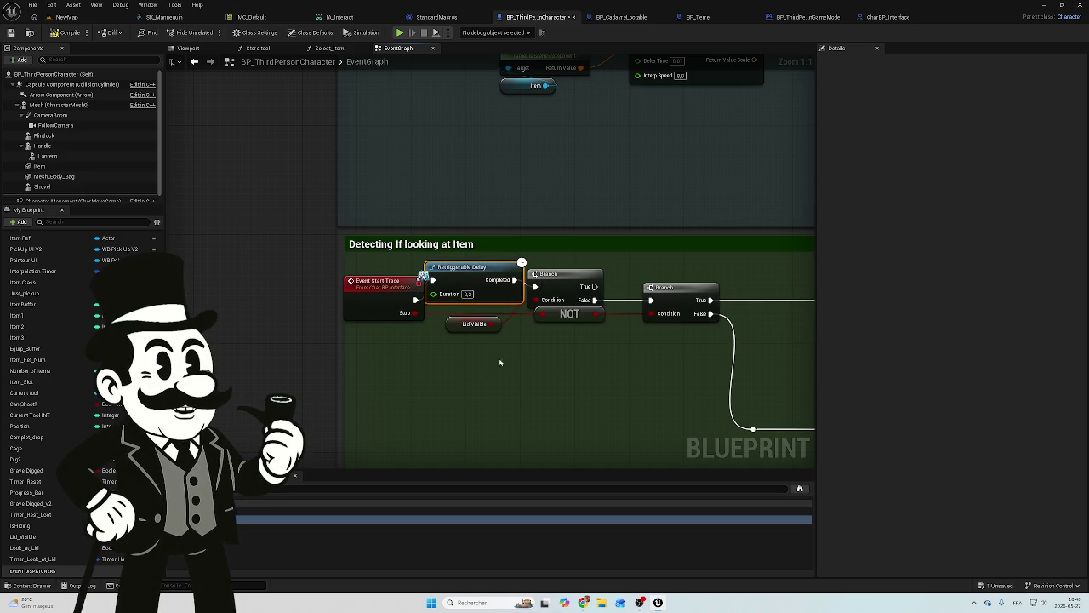
pyautogui.moveTo(558, 284); pyautogui.dragTo(578, 286)
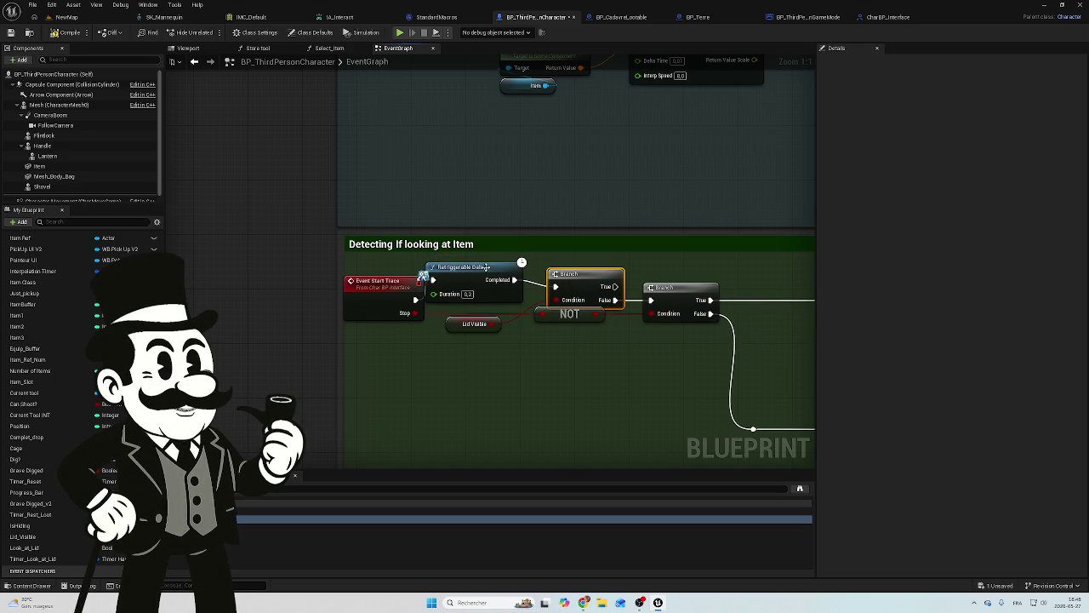
pyautogui.moveTo(474, 268); pyautogui.dragTo(490, 274)
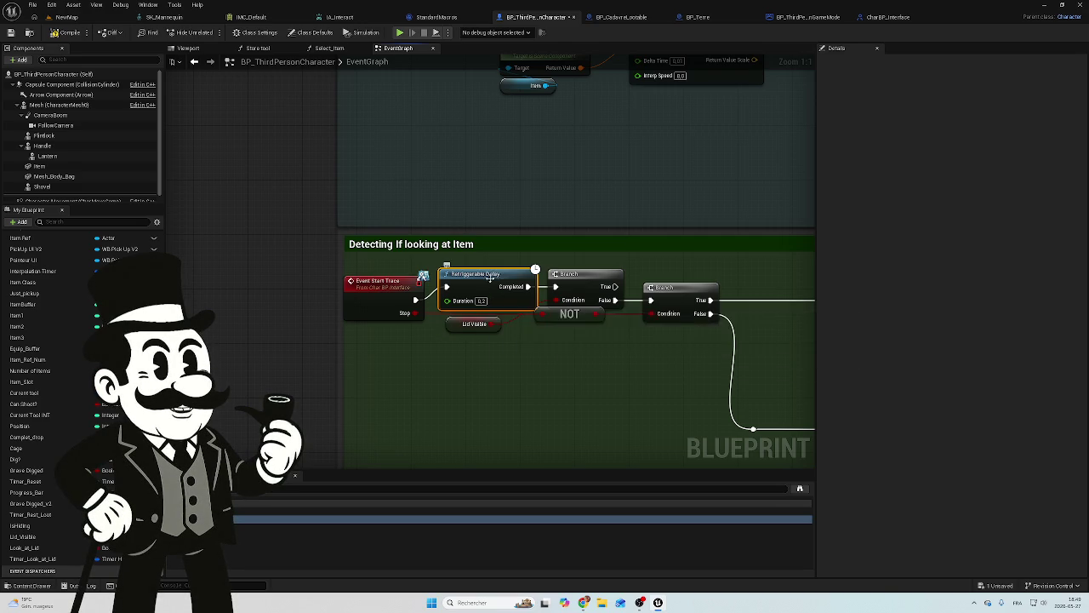
pyautogui.moveTo(482, 283)
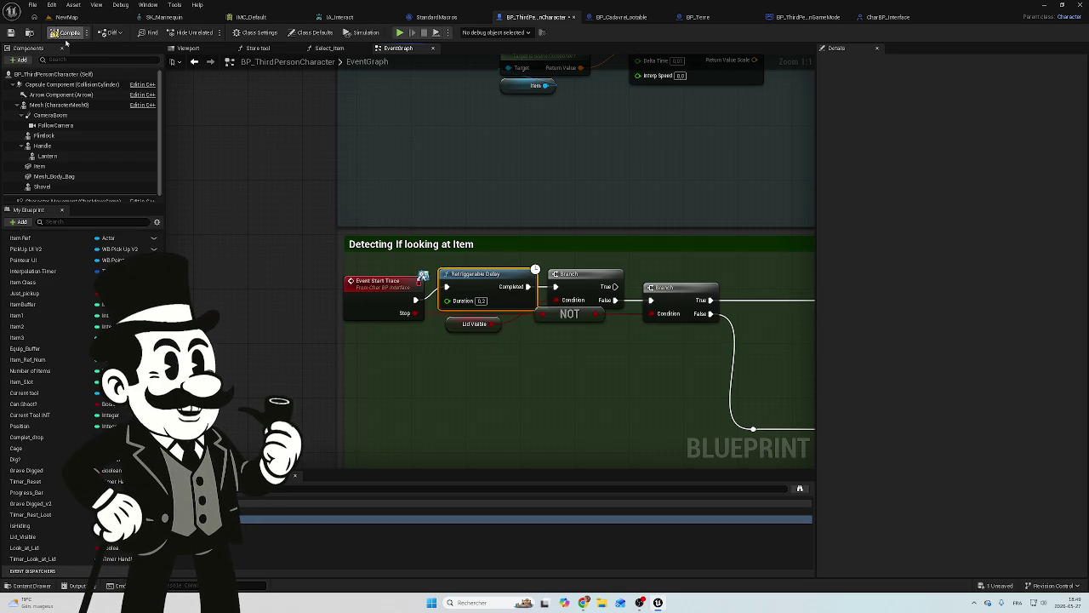
pyautogui.click(66, 17)
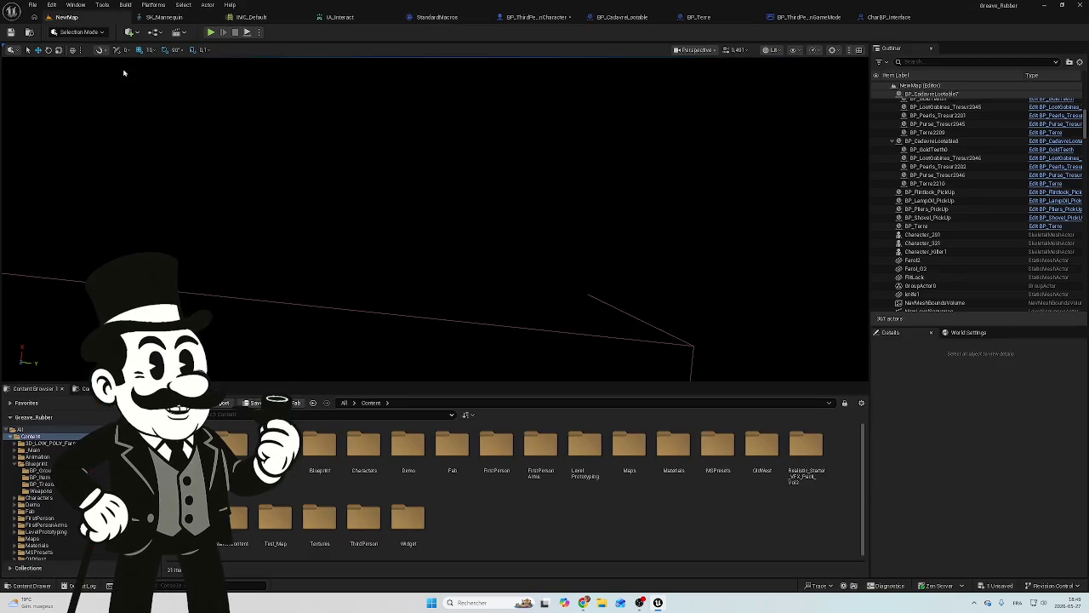
# Save the character blueprint and play-test NewMap, walking toward the gravestones before stopping.
pyautogui.click(1001, 586)
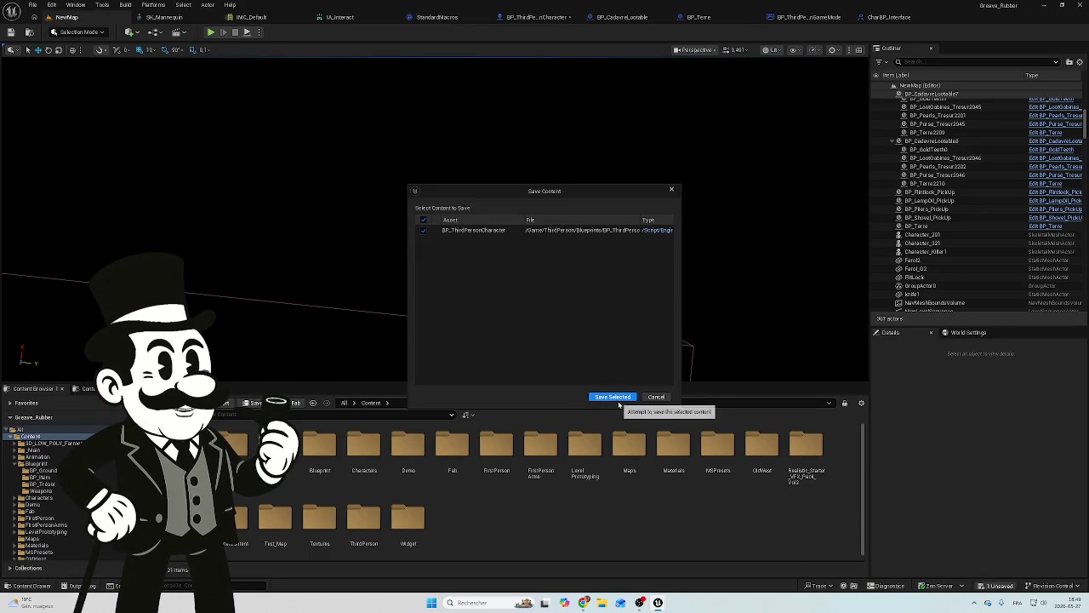
pyautogui.click(614, 400)
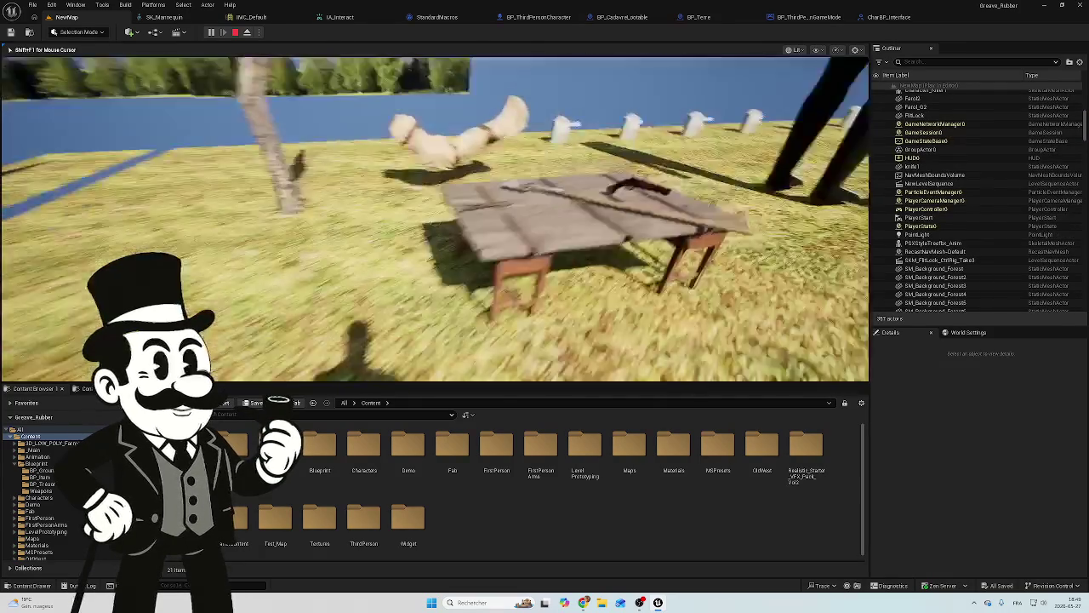
pyautogui.press('w')
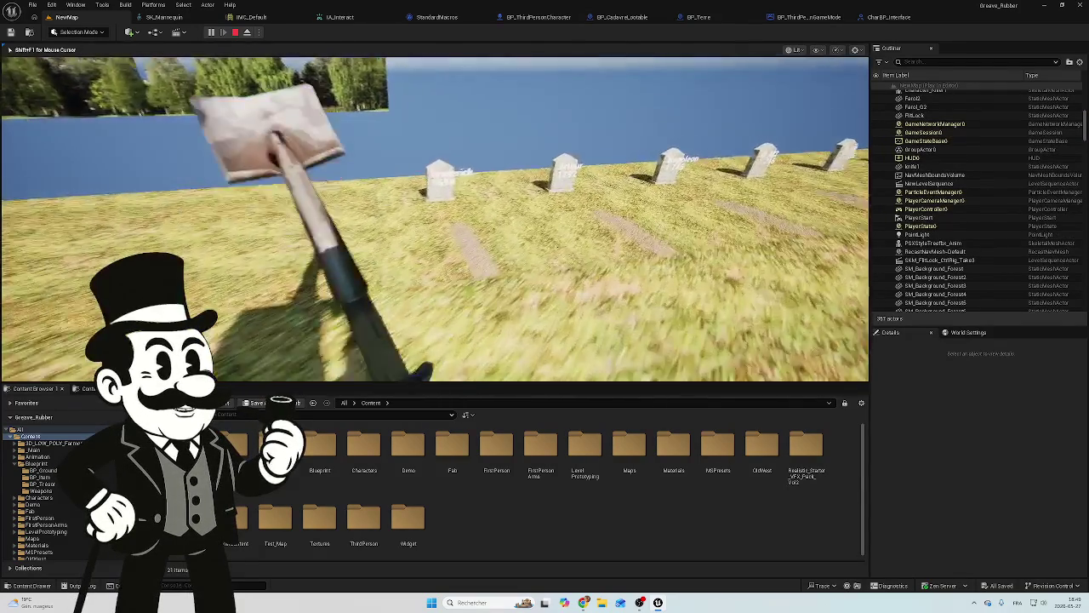
pyautogui.press('w')
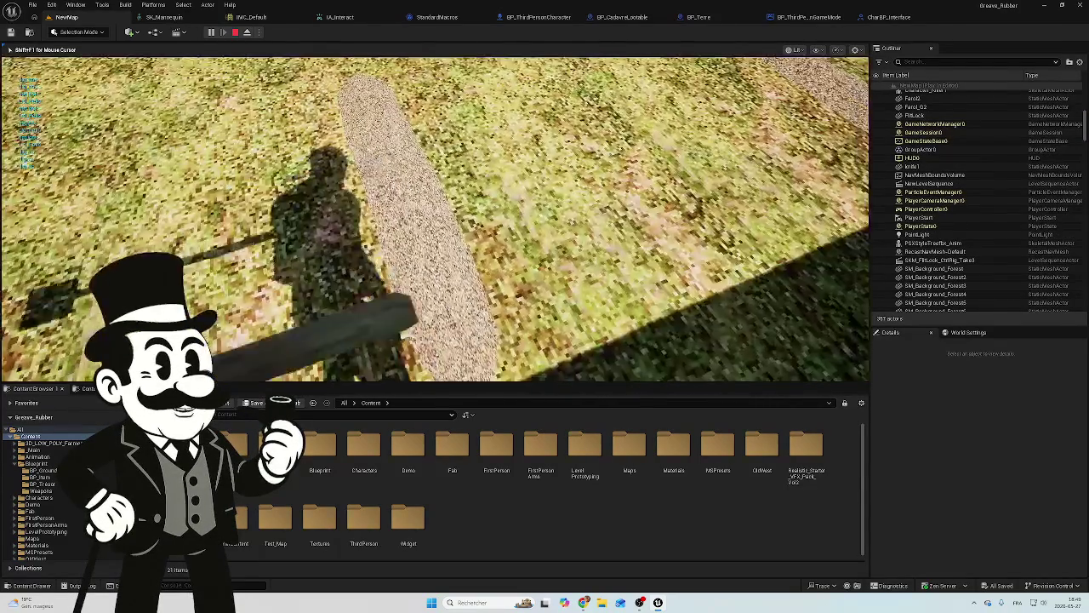
pyautogui.press('w')
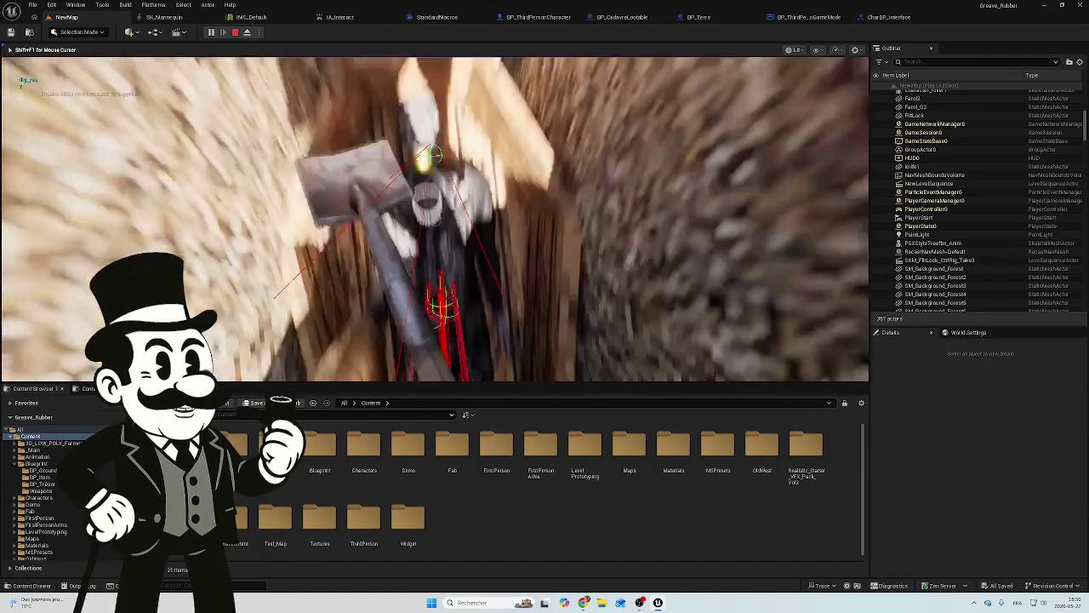
pyautogui.press('Escape')
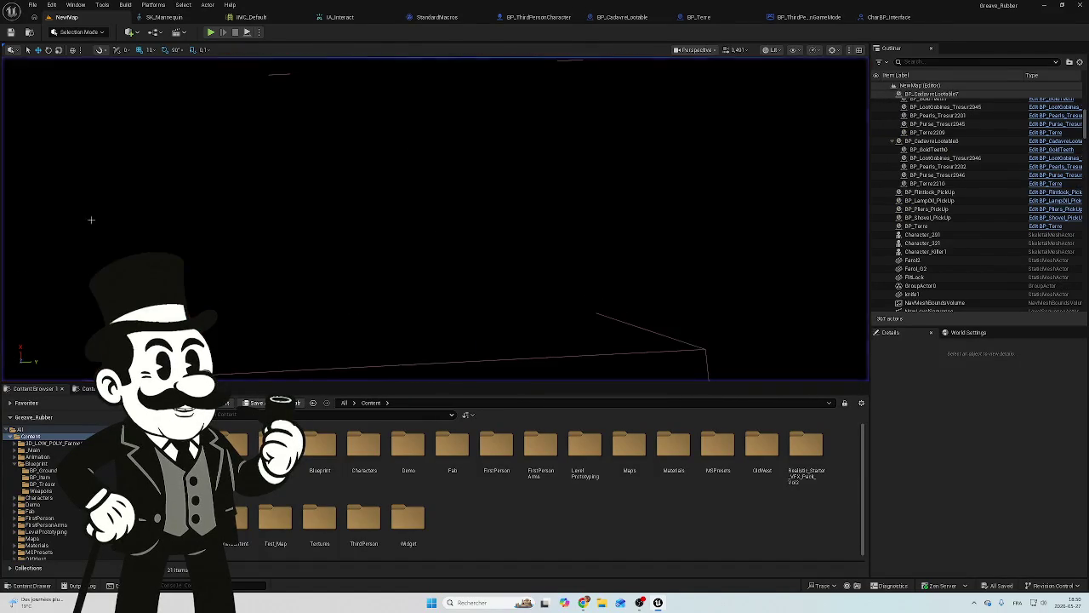
# Reopen BP_ThirdPersonCharacter's event graph and frame the teal and green node groups.
pyautogui.click(538, 17)
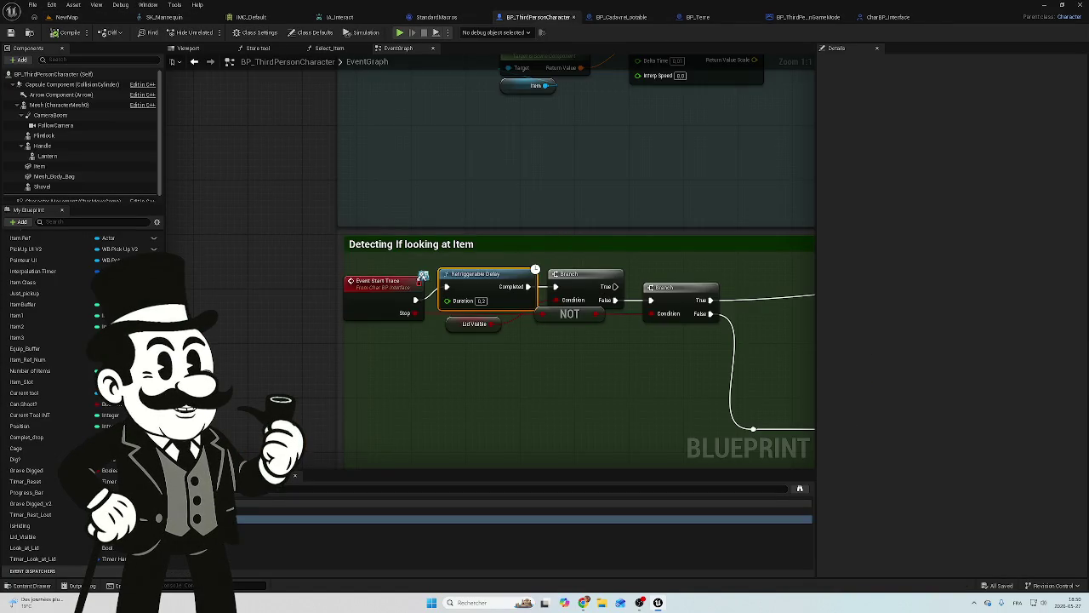
pyautogui.scroll(-5, 603, 289)
pyautogui.scroll(-3, 437, 261)
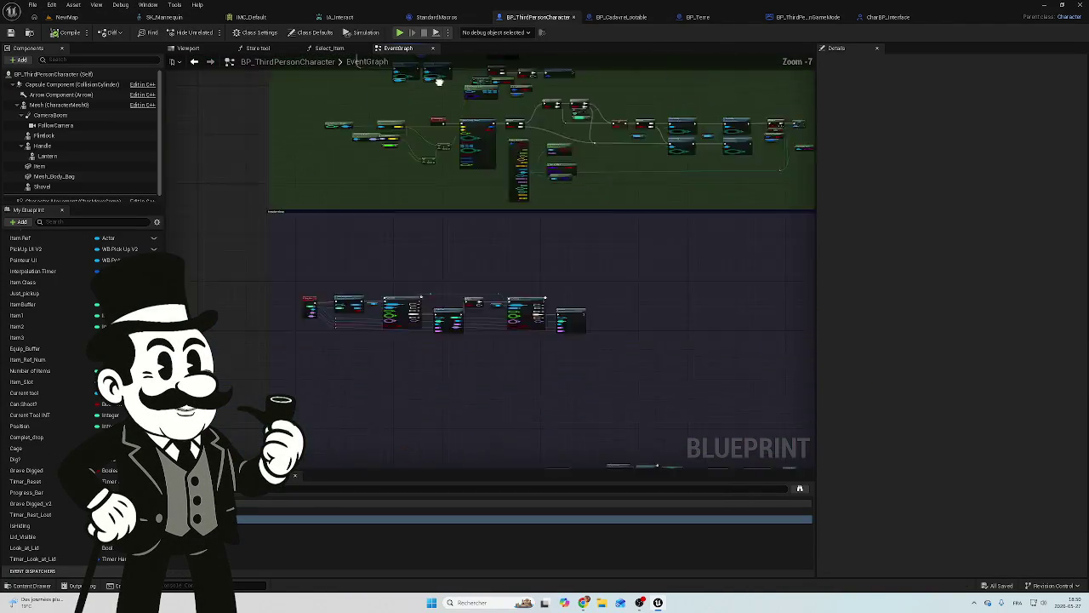
pyautogui.moveTo(611, 134)
pyautogui.mouseDown()
pyautogui.moveTo(417, 409)
pyautogui.moveTo(455, 333)
pyautogui.moveTo(512, 349)
pyautogui.mouseUp()
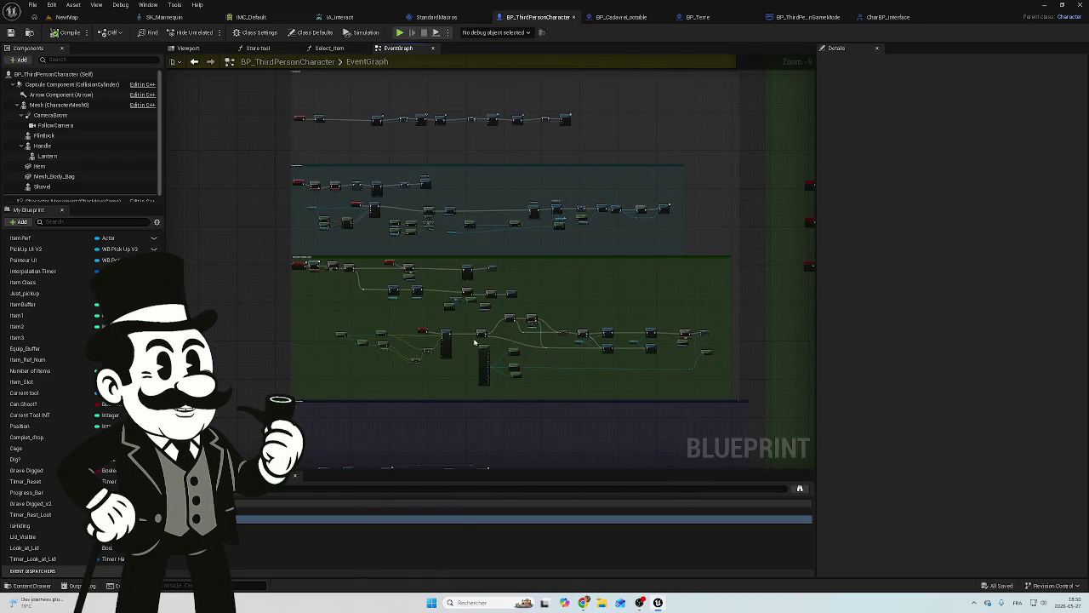
# Change the Set Timer by Event interval from 0.2 to 0.01 seconds.
pyautogui.scroll(6, 447, 333)
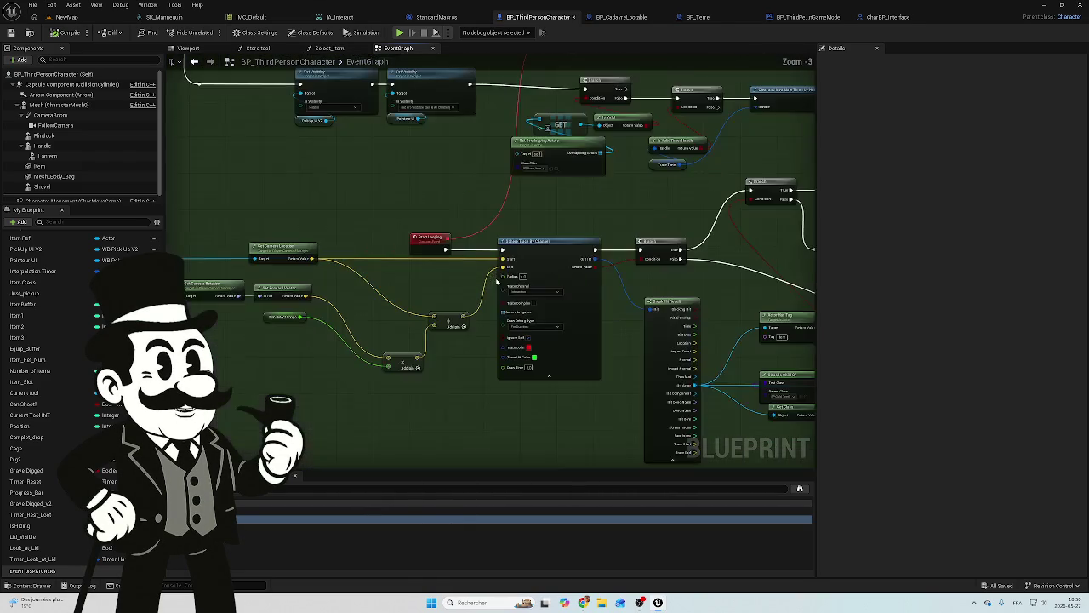
pyautogui.scroll(-3, 435, 335)
pyautogui.moveTo(435, 335)
pyautogui.mouseDown()
pyautogui.moveTo(360, 471)
pyautogui.moveTo(447, 287)
pyautogui.moveTo(554, 440)
pyautogui.moveTo(737, 413)
pyautogui.moveTo(425, 310)
pyautogui.moveTo(505, 316)
pyautogui.mouseUp()
pyautogui.scroll(3, 424, 309)
pyautogui.write('0.01')
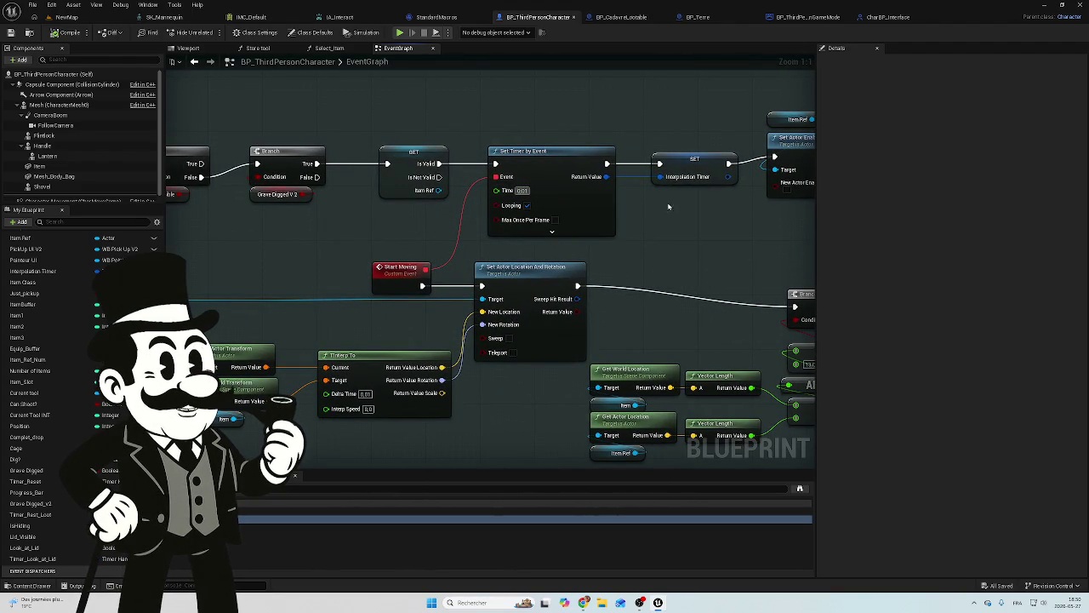
pyautogui.press('Return')
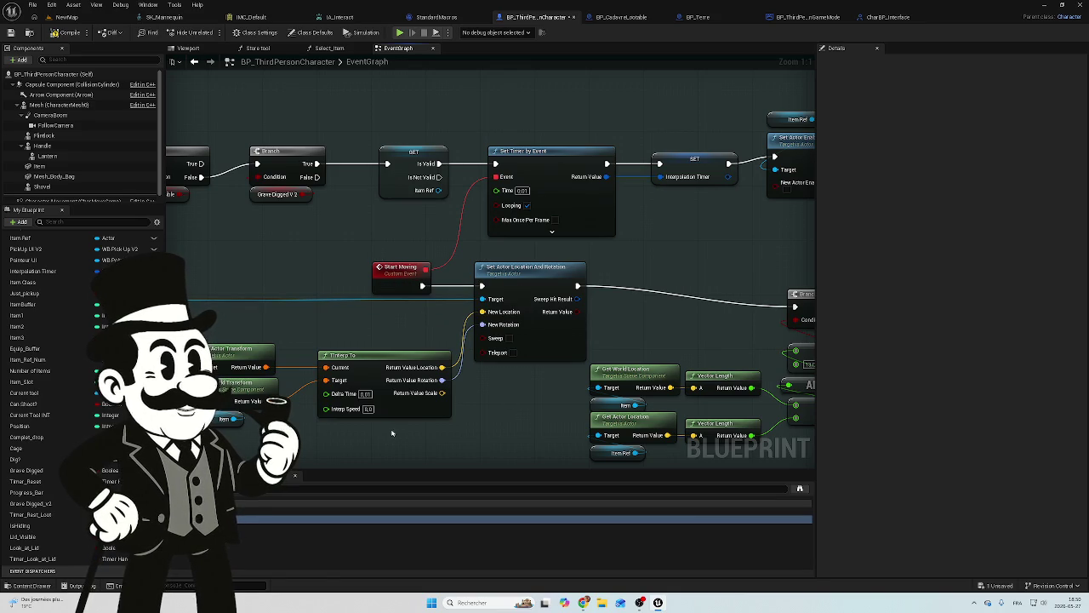
pyautogui.moveTo(394, 354)
pyautogui.mouseDown()
pyautogui.moveTo(647, 363)
pyautogui.moveTo(435, 355)
pyautogui.moveTo(451, 356)
pyautogui.mouseUp()
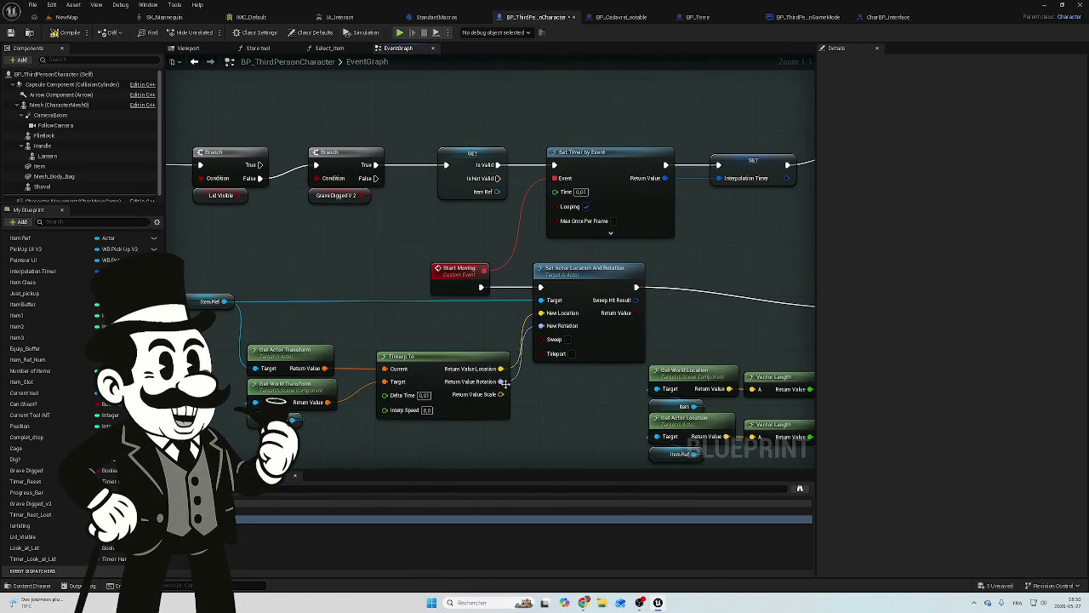
pyautogui.moveTo(294, 312)
pyautogui.mouseDown()
pyautogui.moveTo(364, 284)
pyautogui.moveTo(322, 291)
pyautogui.mouseUp()
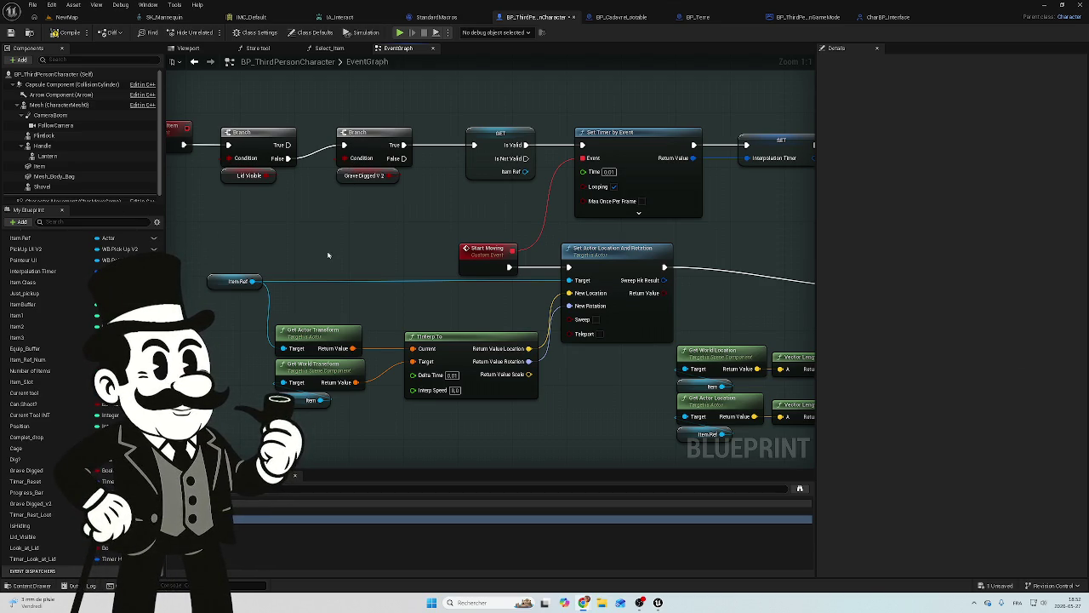
pyautogui.moveTo(328, 254)
pyautogui.mouseDown()
pyautogui.moveTo(480, 251)
pyautogui.moveTo(248, 278)
pyautogui.moveTo(261, 304)
pyautogui.mouseUp()
pyautogui.scroll(-2, 467, 303)
pyautogui.scroll(-2, 476, 391)
pyautogui.moveTo(476, 391)
pyautogui.mouseDown()
pyautogui.moveTo(426, 452)
pyautogui.moveTo(477, 286)
pyautogui.moveTo(510, 247)
pyautogui.moveTo(549, 430)
pyautogui.moveTo(612, 343)
pyautogui.moveTo(596, 315)
pyautogui.moveTo(475, 260)
pyautogui.moveTo(229, 209)
pyautogui.moveTo(337, 219)
pyautogui.moveTo(337, 258)
pyautogui.moveTo(571, 199)
pyautogui.moveTo(479, 268)
pyautogui.moveTo(448, 170)
pyautogui.moveTo(600, 292)
pyautogui.moveTo(267, 173)
pyautogui.moveTo(557, 320)
pyautogui.moveTo(269, 362)
pyautogui.moveTo(272, 400)
pyautogui.moveTo(418, 260)
pyautogui.moveTo(462, 318)
pyautogui.moveTo(670, 411)
pyautogui.mouseUp()
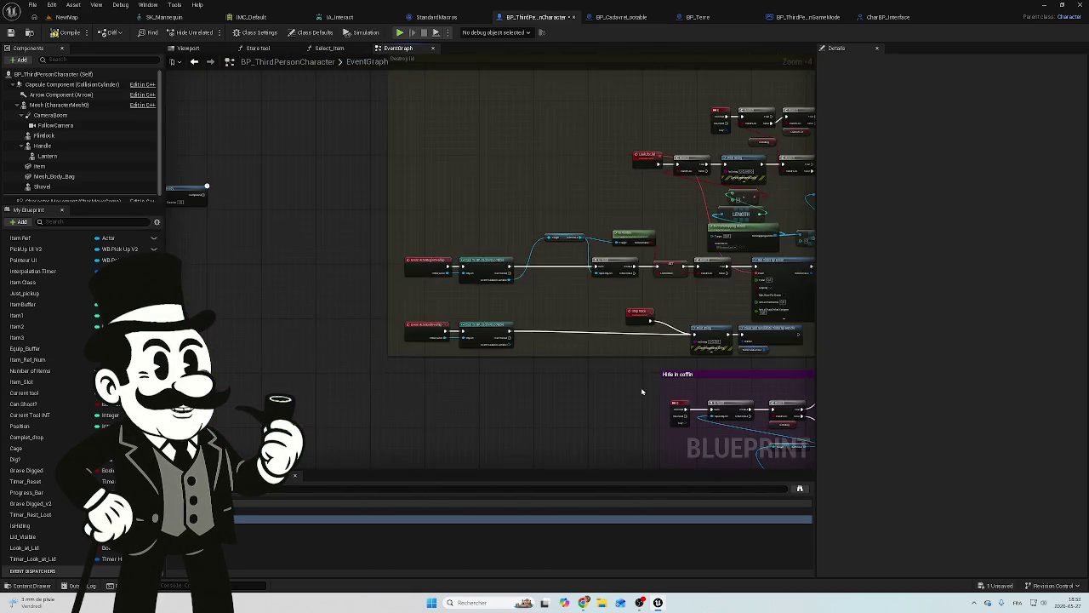
# Frame the Destroy lid nodes and move Start Looking and the Lid Visible Branch aside.
pyautogui.moveTo(531, 167)
pyautogui.mouseDown()
pyautogui.moveTo(432, 287)
pyautogui.moveTo(388, 208)
pyautogui.mouseUp()
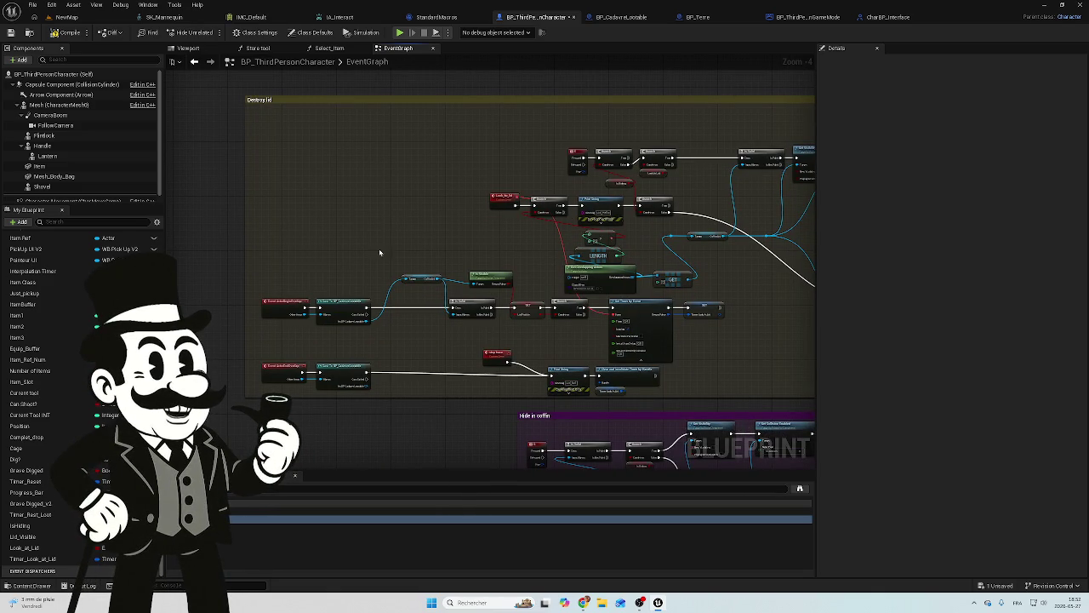
pyautogui.moveTo(543, 294)
pyautogui.mouseDown()
pyautogui.moveTo(421, 237)
pyautogui.moveTo(425, 218)
pyautogui.mouseUp()
pyautogui.scroll(3, 575, 270)
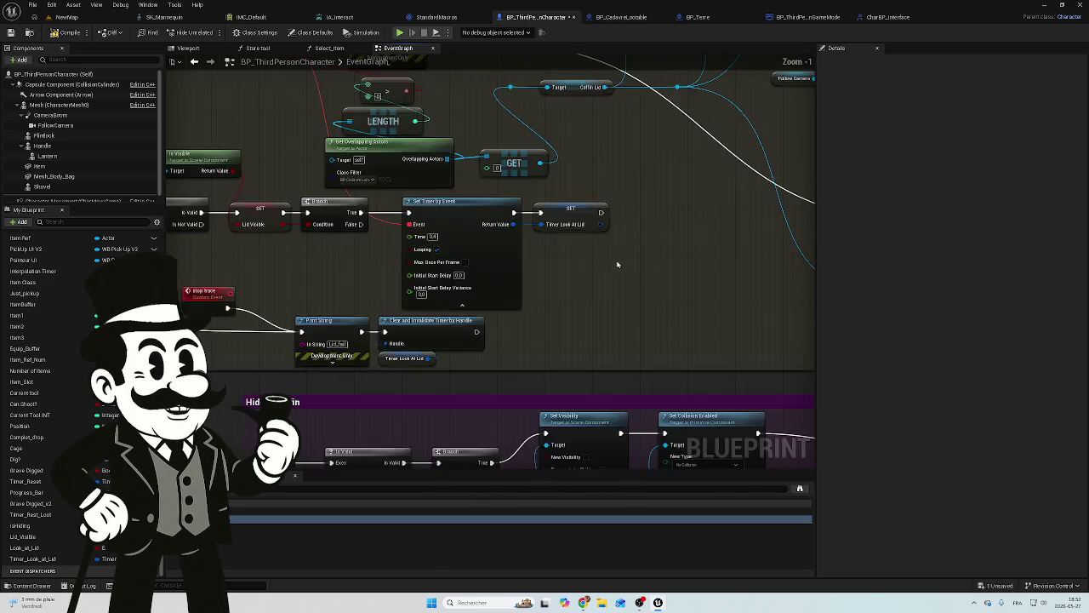
pyautogui.scroll(-6, 575, 270)
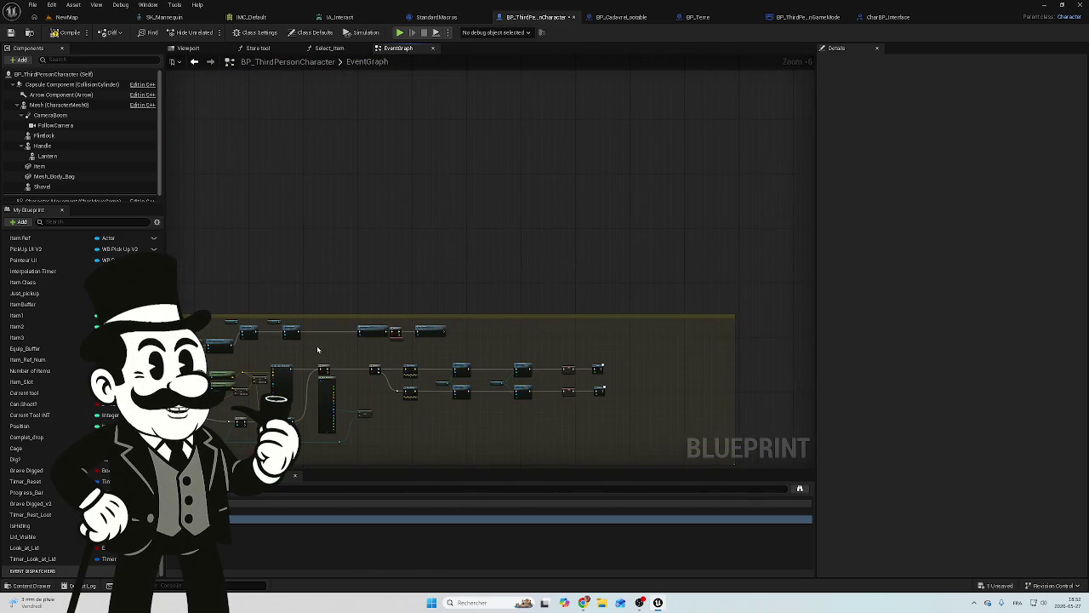
pyautogui.scroll(1, 375, 316)
pyautogui.scroll(2, 375, 317)
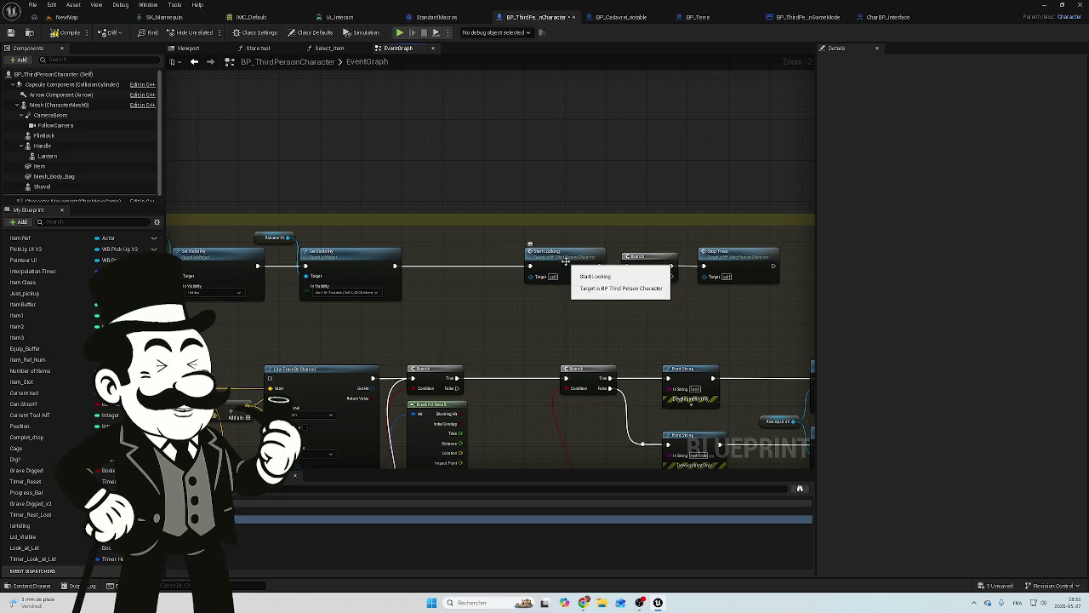
pyautogui.moveTo(541, 269); pyautogui.dragTo(510, 310)
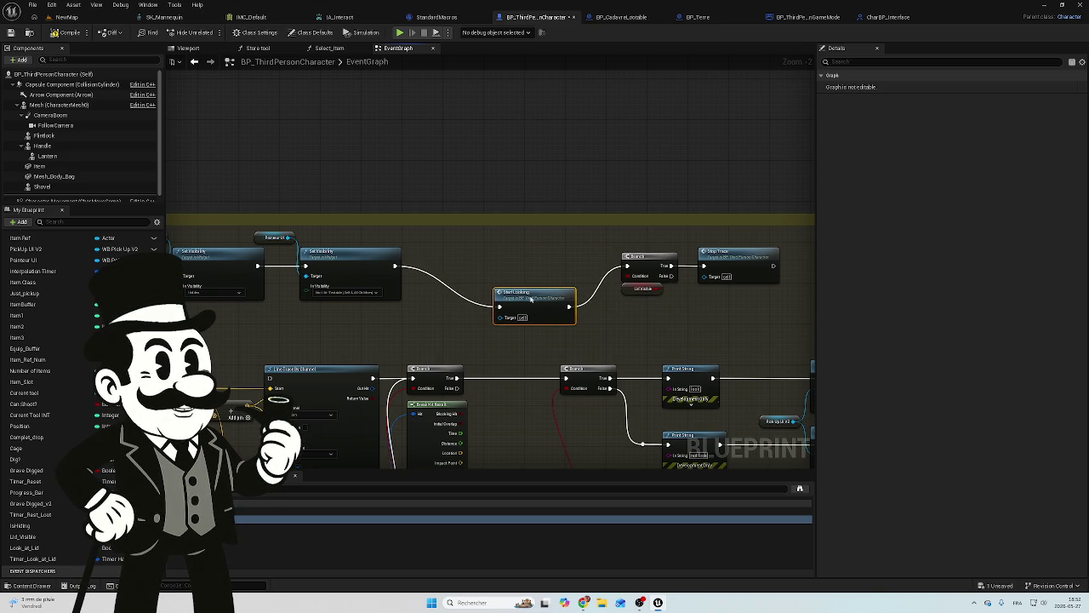
pyautogui.click(642, 289)
pyautogui.click(642, 257)
pyautogui.moveTo(643, 257); pyautogui.dragTo(617, 298)
# Wire Set Visibility's exec output directly into Stop Trace and line them up.
pyautogui.moveTo(760, 250); pyautogui.dragTo(508, 249)
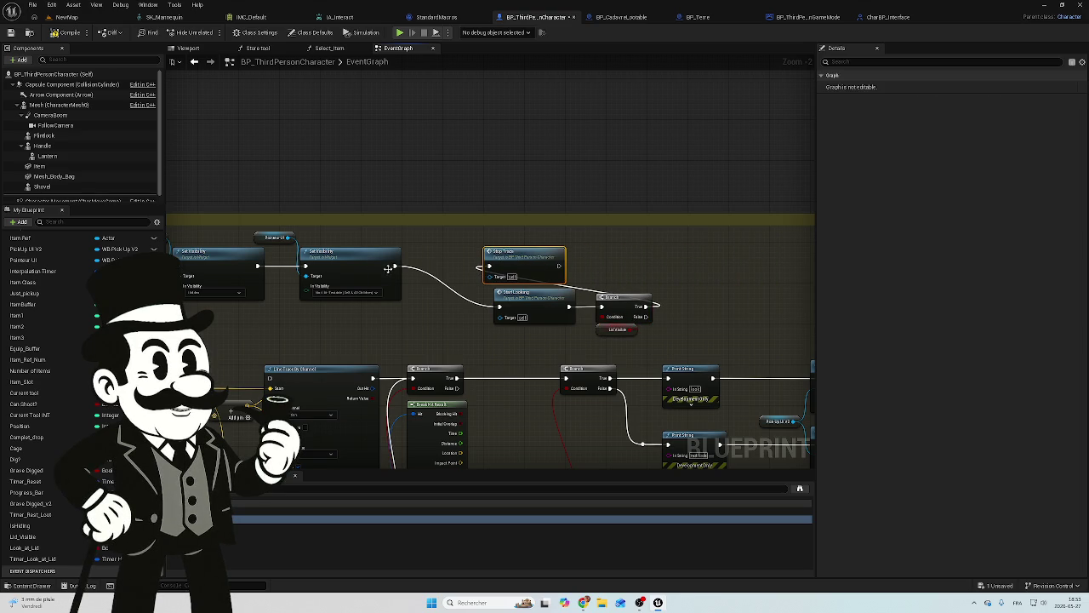
pyautogui.moveTo(395, 265); pyautogui.dragTo(490, 269)
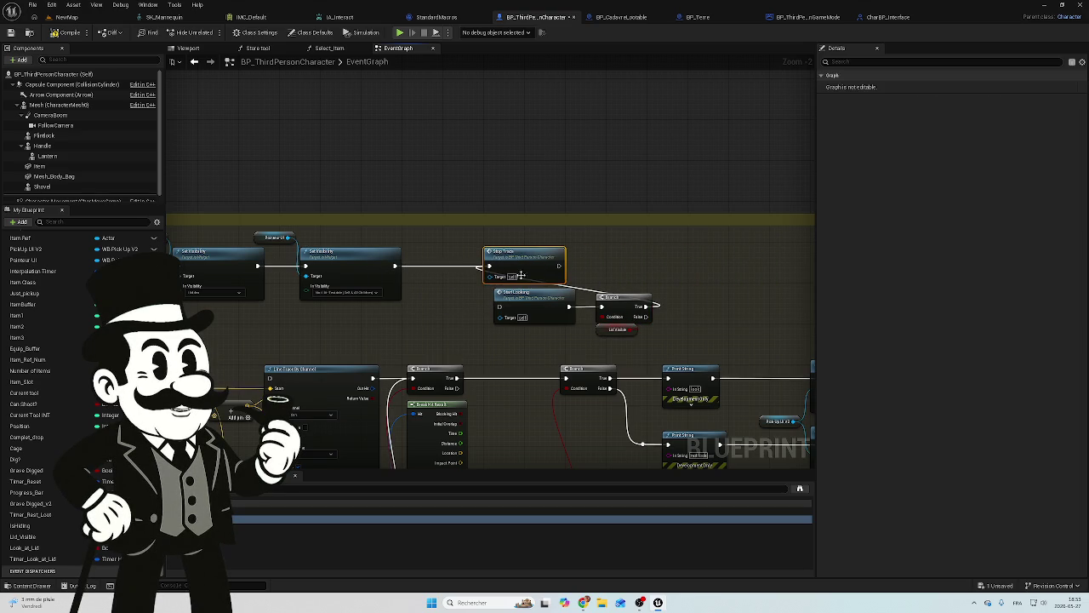
pyautogui.click(585, 290)
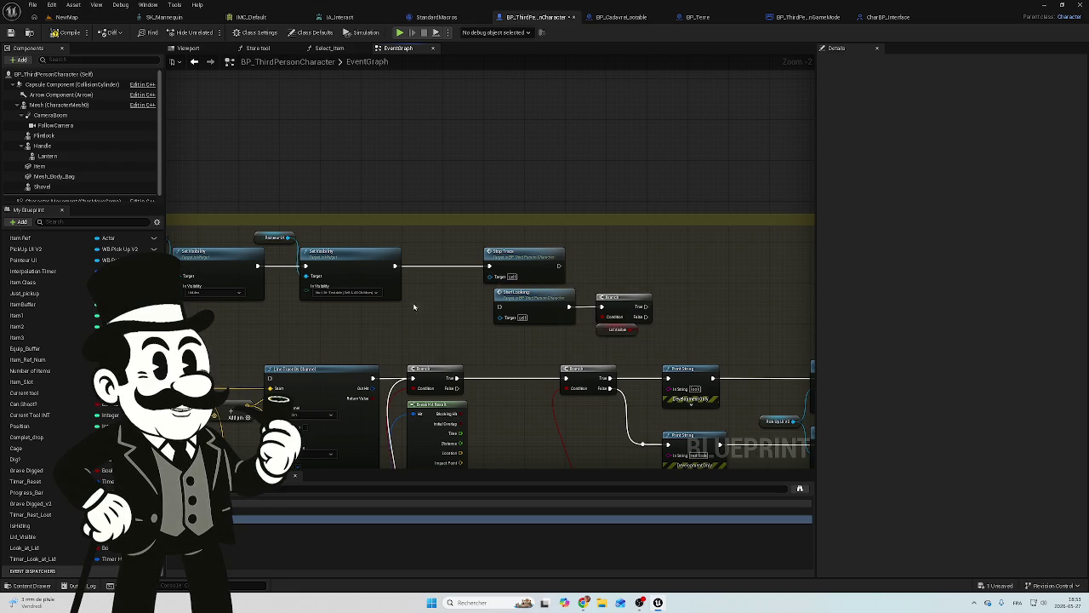
pyautogui.moveTo(510, 263); pyautogui.dragTo(454, 263)
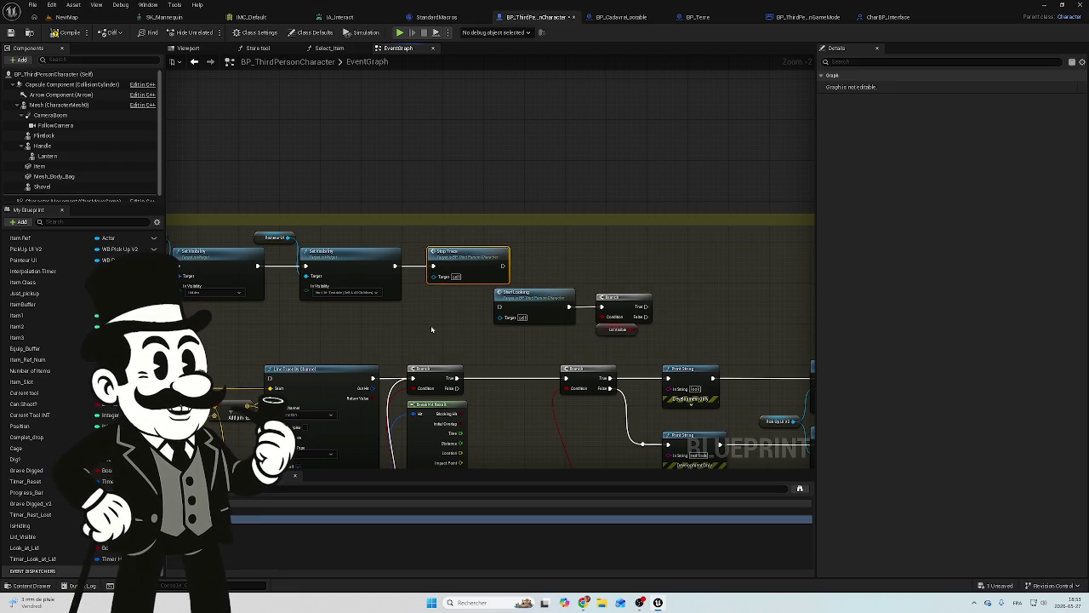
pyautogui.moveTo(425, 321)
pyautogui.mouseDown()
pyautogui.moveTo(602, 309)
pyautogui.moveTo(627, 280)
pyautogui.moveTo(551, 288)
pyautogui.mouseUp()
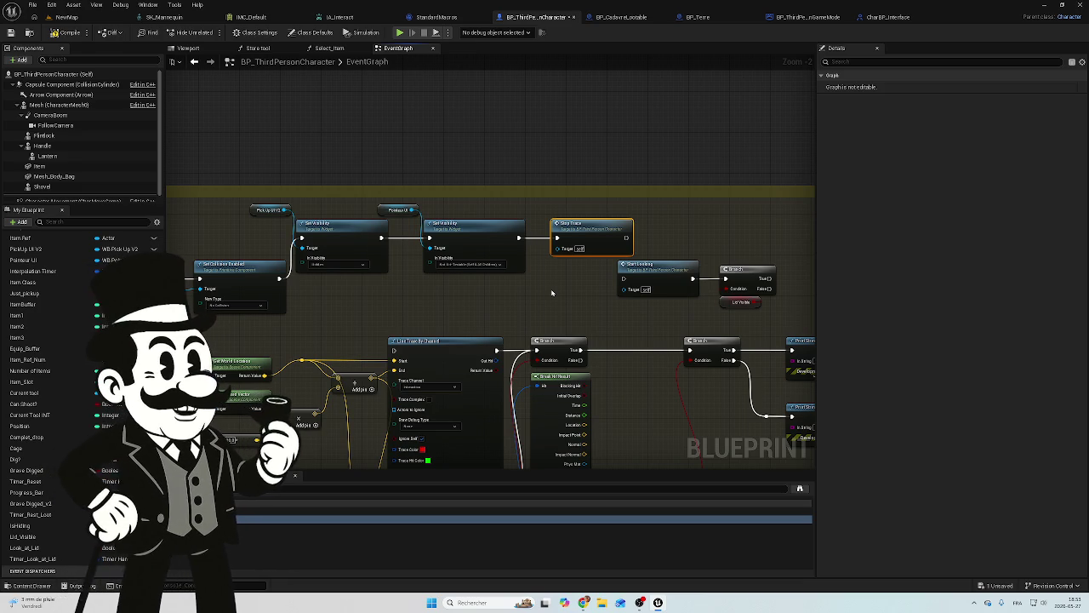
# Frame the Event Start Trace nodes under Detecting if looking at Item.
pyautogui.scroll(-4, 498, 298)
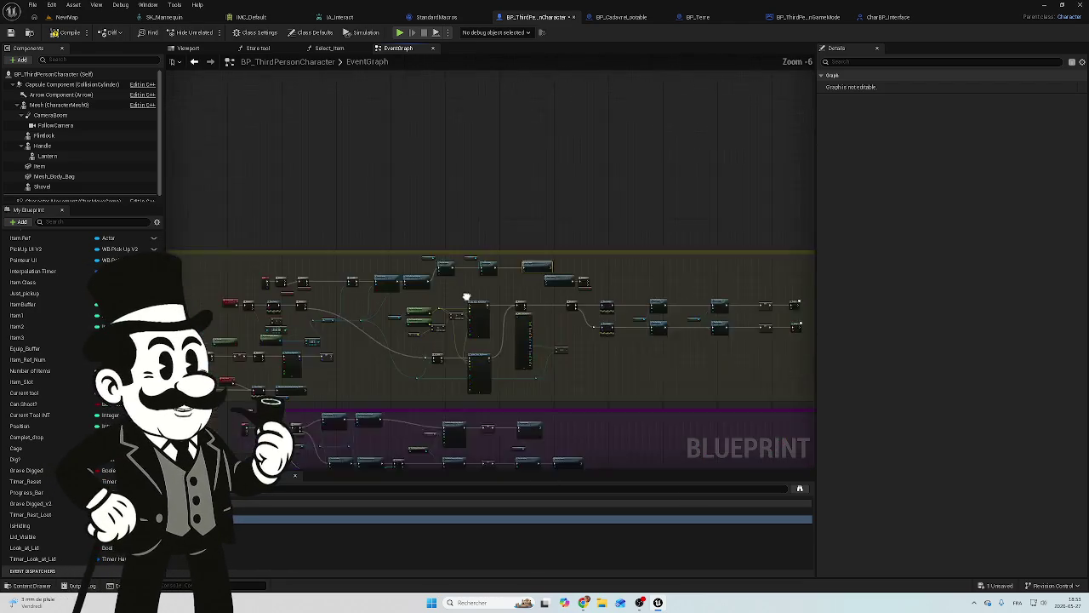
pyautogui.scroll(6, 389, 275)
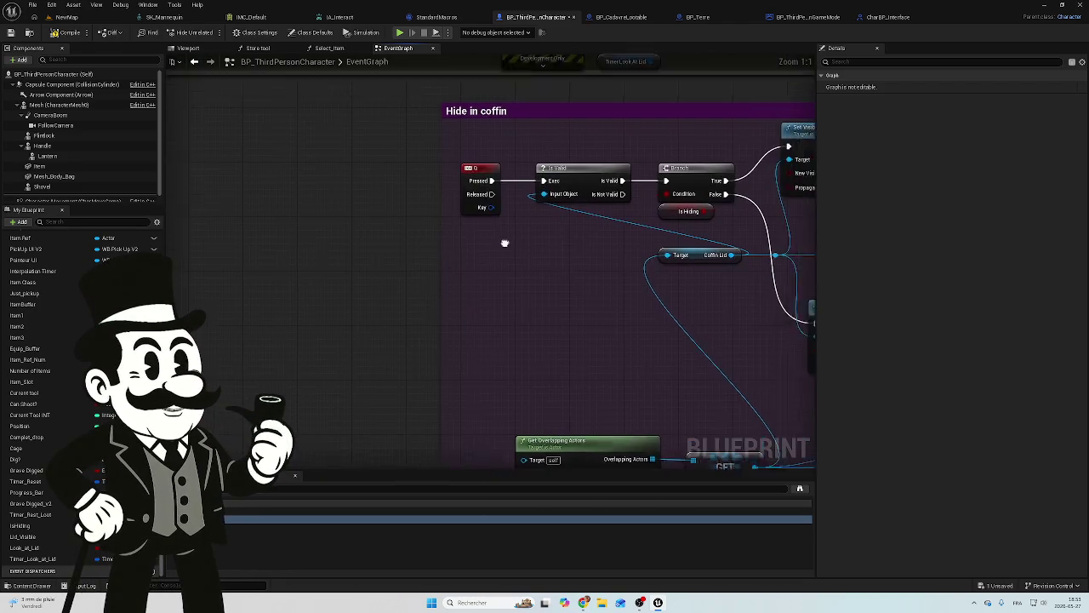
pyautogui.moveTo(441, 235); pyautogui.dragTo(389, 230)
pyautogui.scroll(-5, 410, 255)
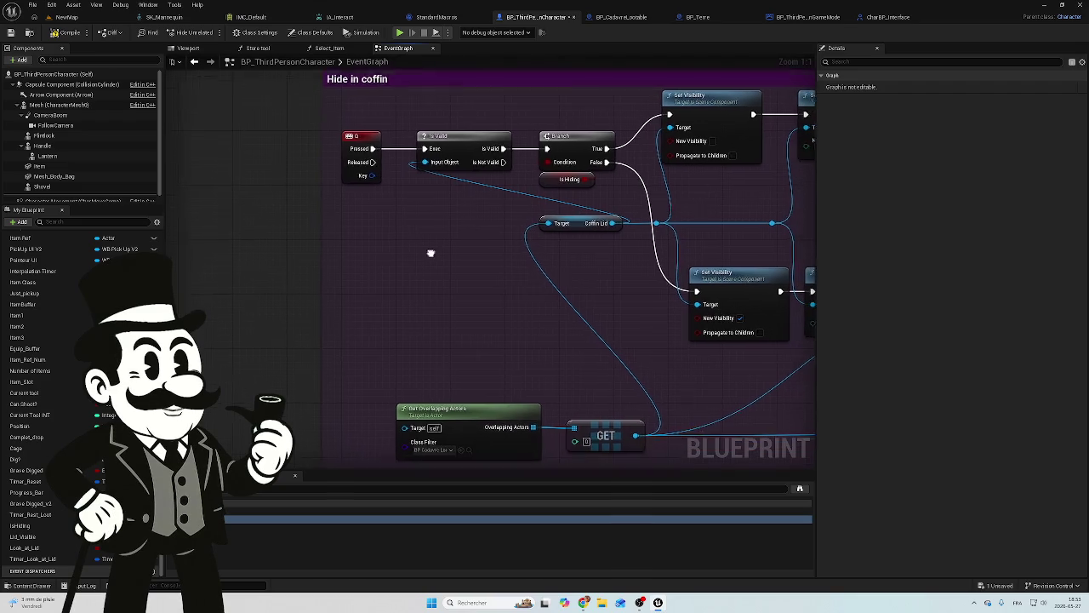
pyautogui.scroll(-5, 399, 169)
pyautogui.moveTo(399, 169)
pyautogui.mouseDown()
pyautogui.moveTo(401, 207)
pyautogui.moveTo(496, 266)
pyautogui.mouseUp()
pyautogui.scroll(11, 477, 298)
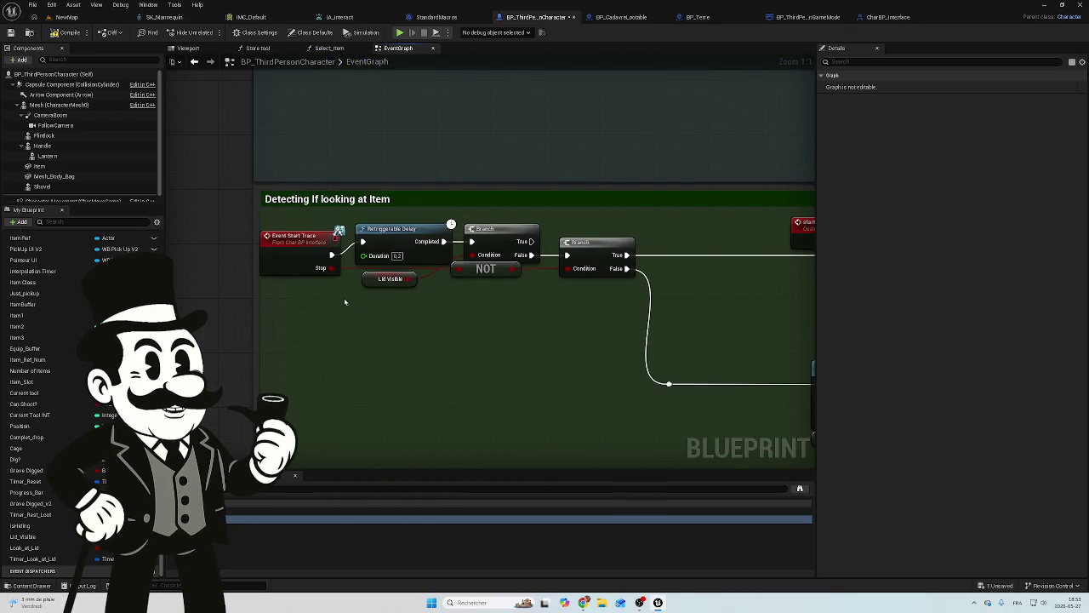
pyautogui.rightClick(313, 245)
pyautogui.click(390, 286)
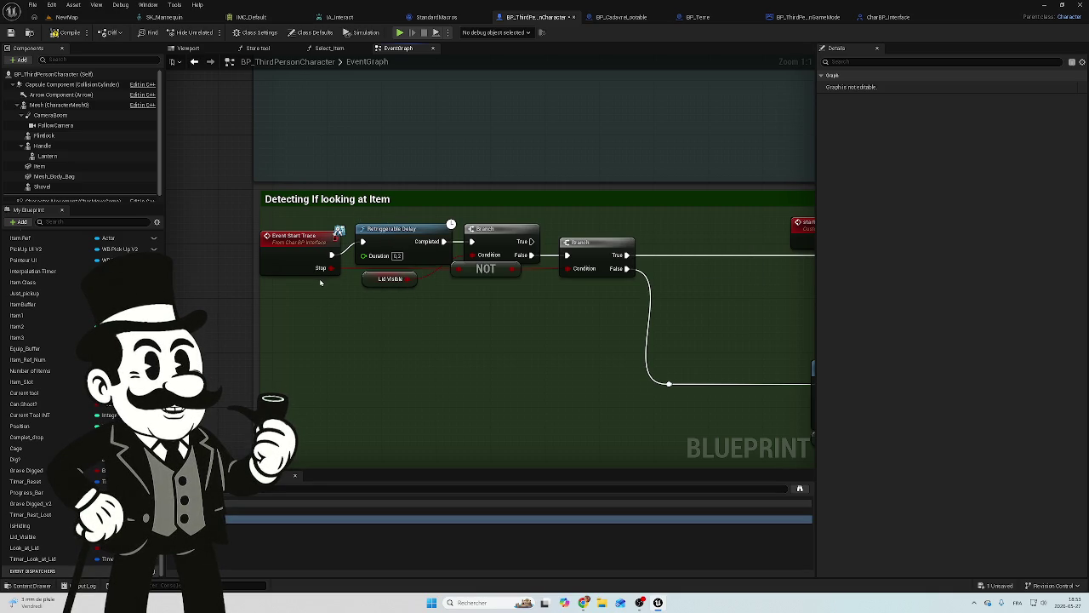
# Delete the Retriggerable Delay, first Branch and Lid Visible nodes; wire Event Start Trace into the Branch.
pyautogui.click(395, 236)
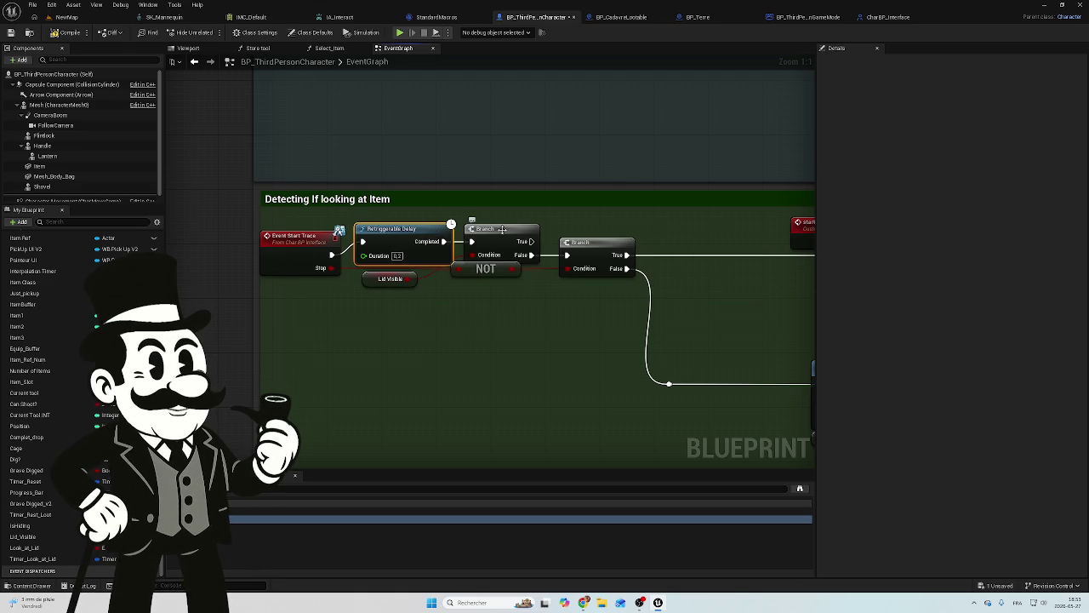
pyautogui.press('Delete')
pyautogui.moveTo(496, 230); pyautogui.dragTo(593, 244)
pyautogui.click(378, 281)
pyautogui.press('Delete')
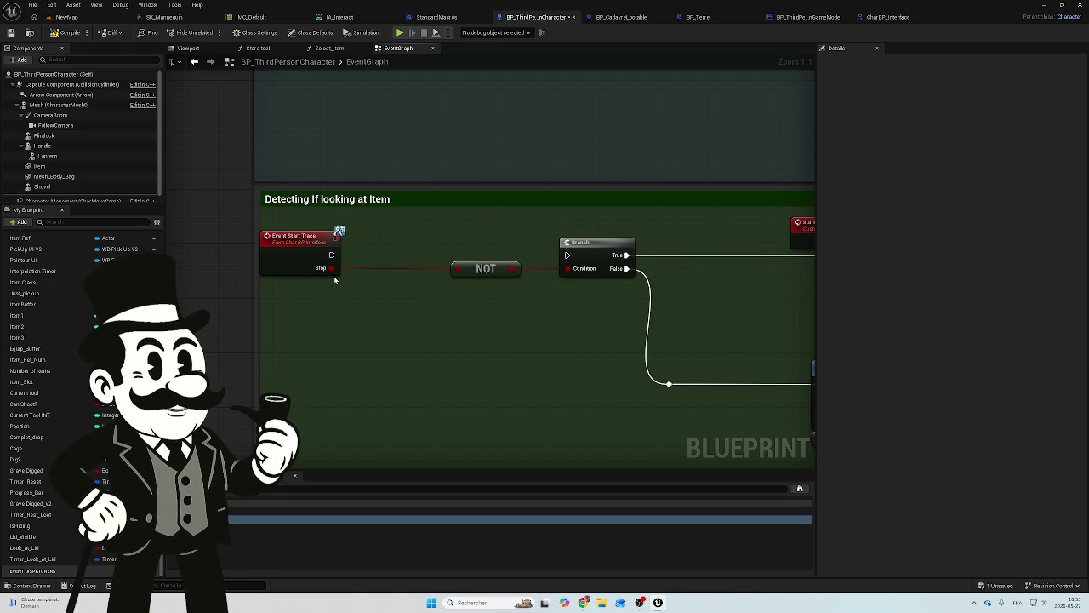
pyautogui.moveTo(329, 259); pyautogui.dragTo(568, 255)
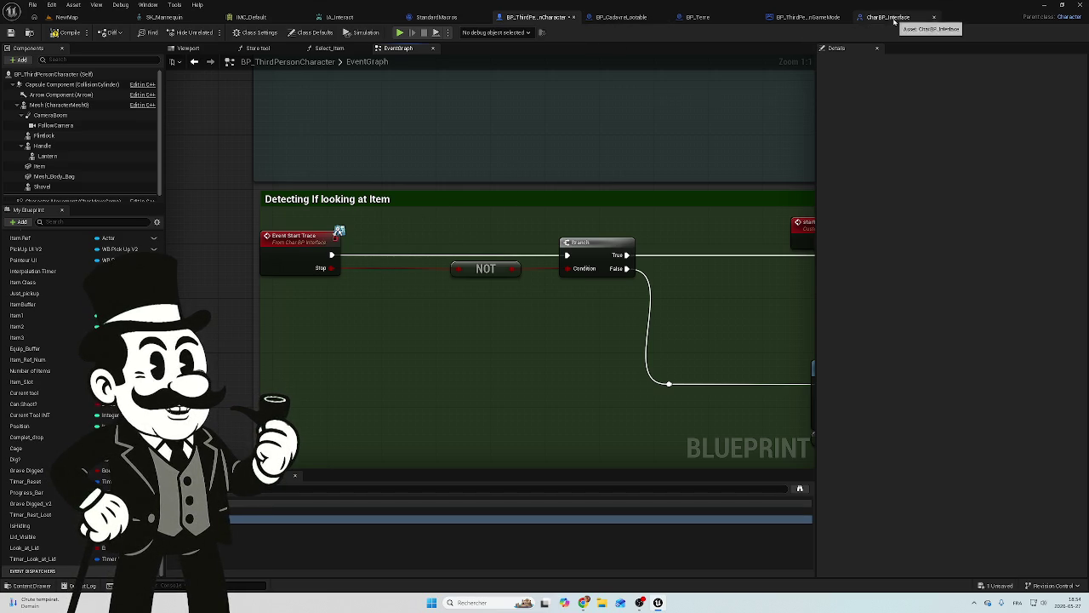
pyautogui.moveTo(334, 171)
pyautogui.mouseDown()
pyautogui.moveTo(535, 173)
pyautogui.moveTo(428, 255)
pyautogui.moveTo(477, 207)
pyautogui.moveTo(281, 170)
pyautogui.moveTo(253, 145)
pyautogui.moveTo(518, 173)
pyautogui.moveTo(433, 171)
pyautogui.moveTo(362, 148)
pyautogui.moveTo(606, 230)
pyautogui.mouseUp()
# In NewMap's Content Browser, browse _Main > Blueprint > BP_Tresor and open BP_LootGobines_Tresor.
pyautogui.click(66, 17)
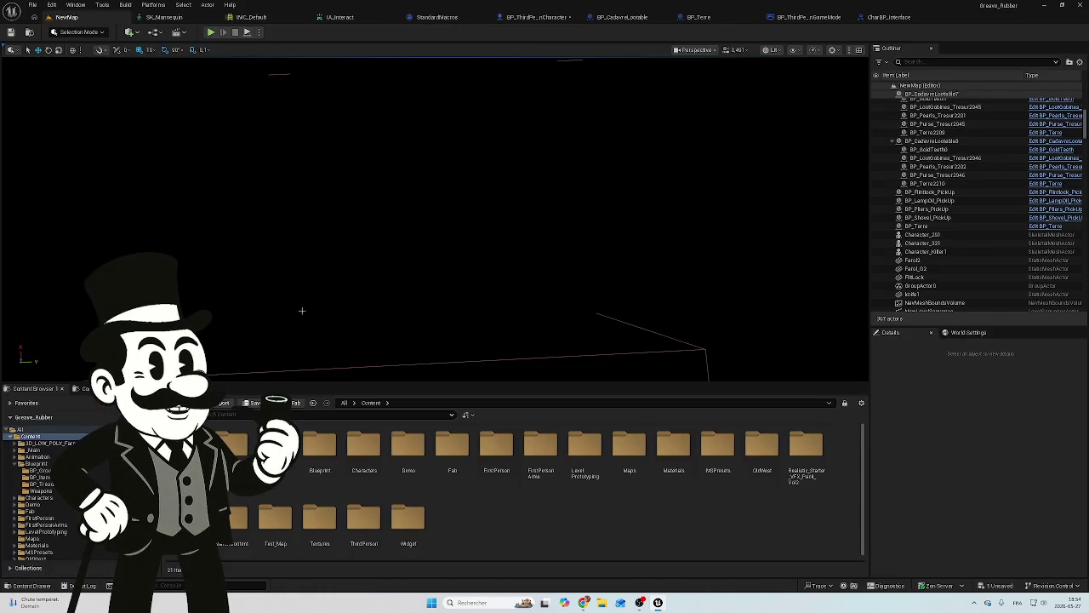
pyautogui.click(32, 450)
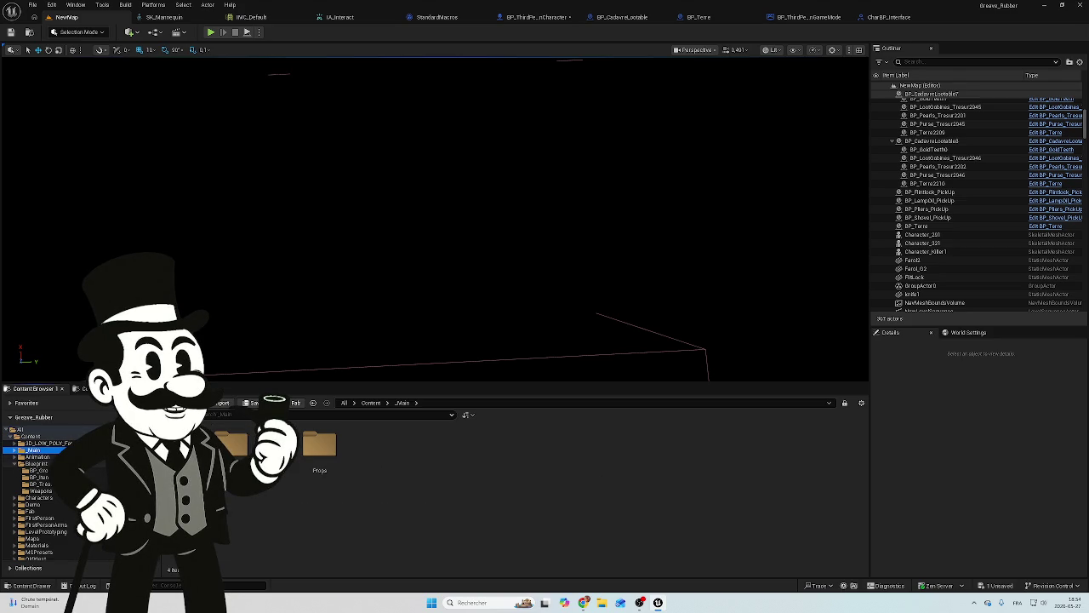
pyautogui.click(36, 463)
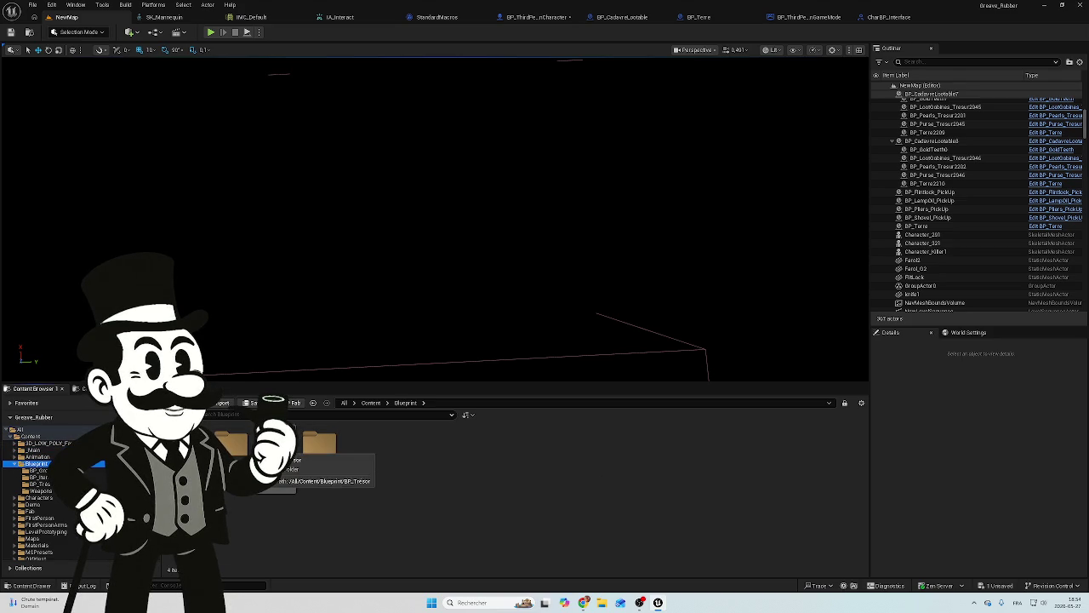
pyautogui.doubleClick(319, 445)
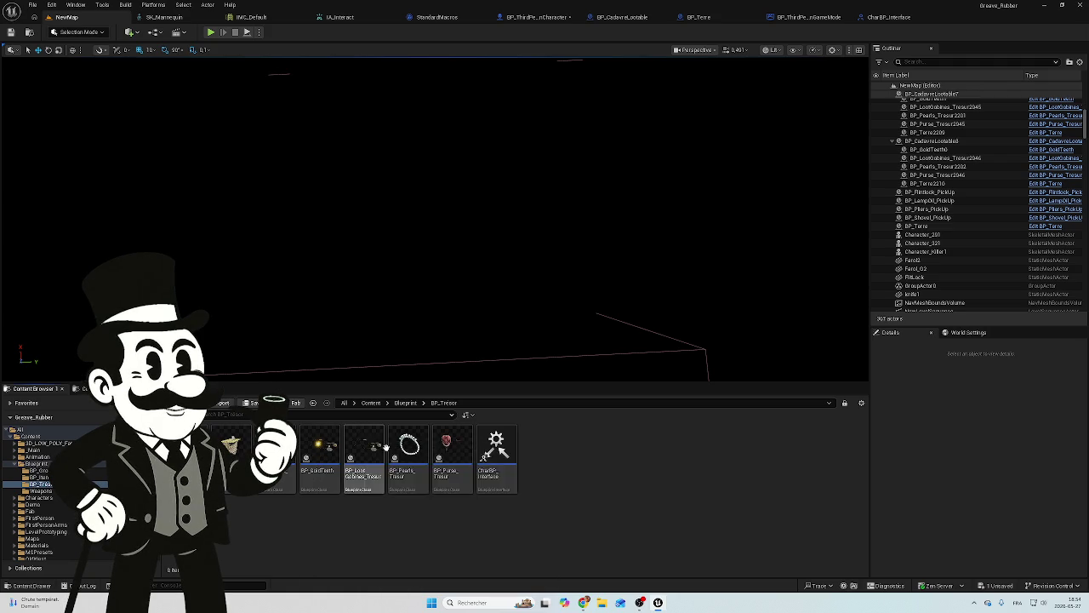
pyautogui.doubleClick(371, 445)
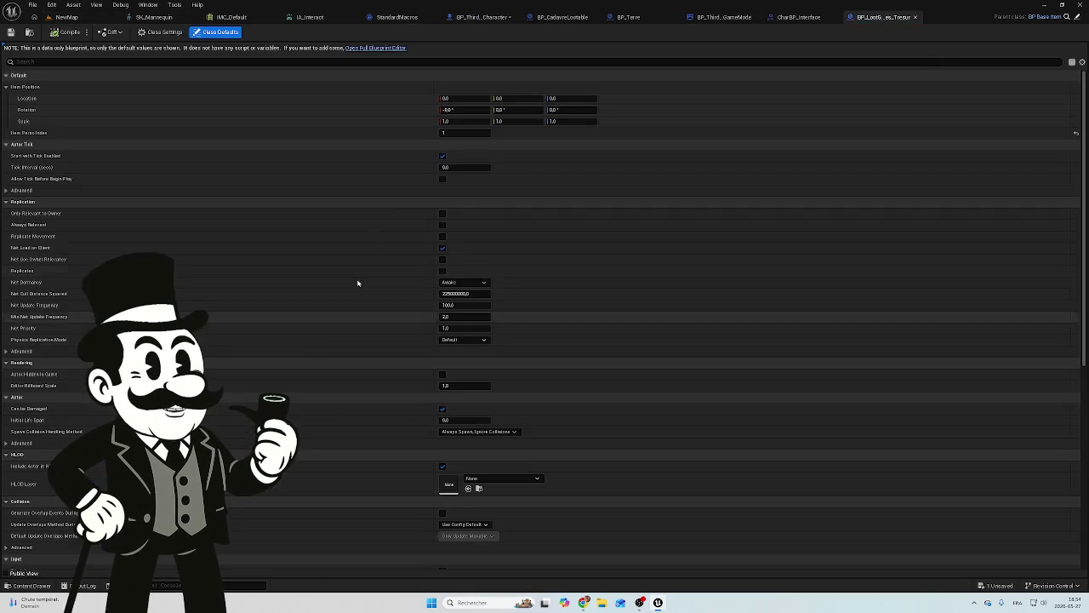
# Inspect BP_LootGobines_Tresor's Construction Script, close it, and open BP_BaseItem.
pyautogui.click(383, 48)
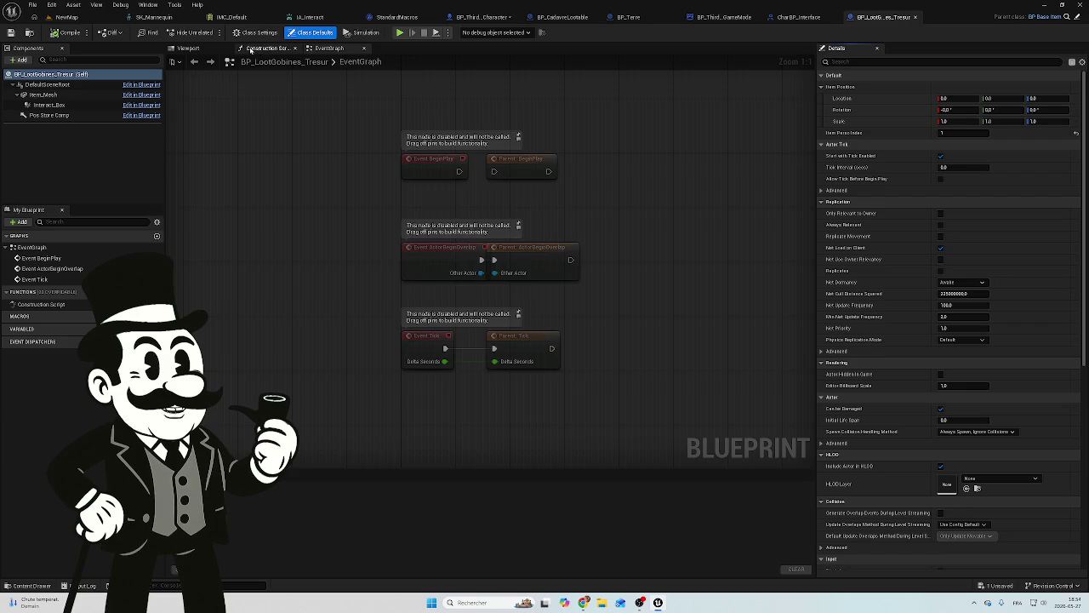
pyautogui.click(255, 49)
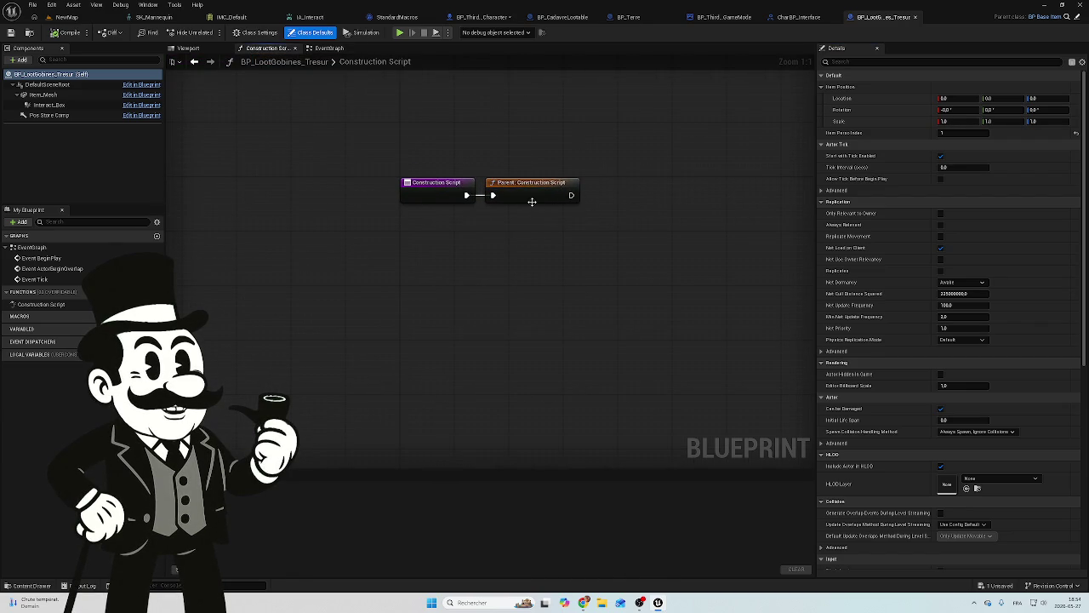
pyautogui.moveTo(504, 220); pyautogui.dragTo(478, 236)
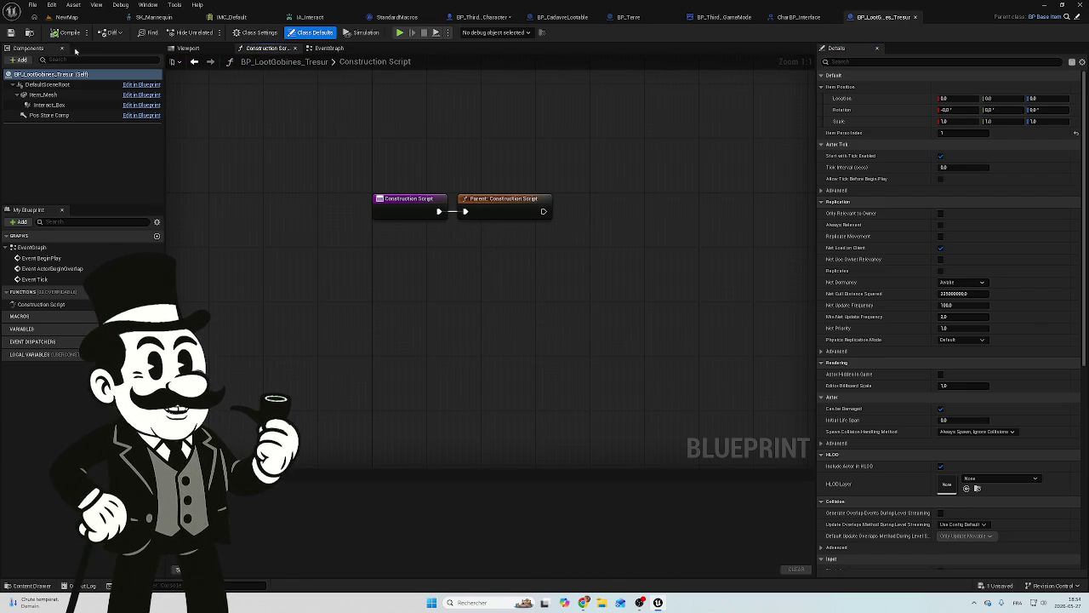
pyautogui.click(916, 18)
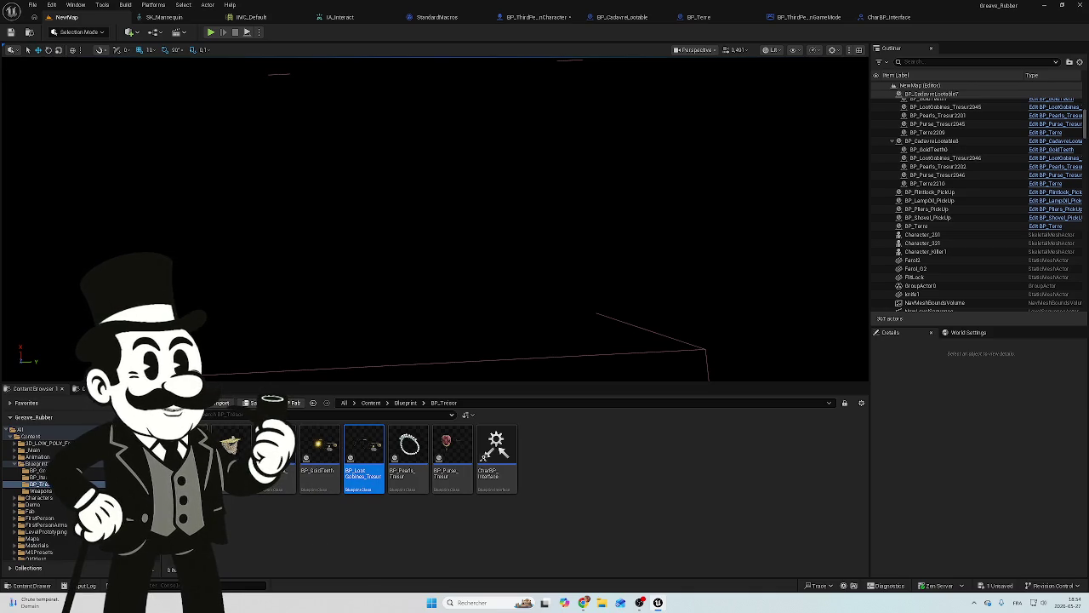
pyautogui.doubleClick(230, 455)
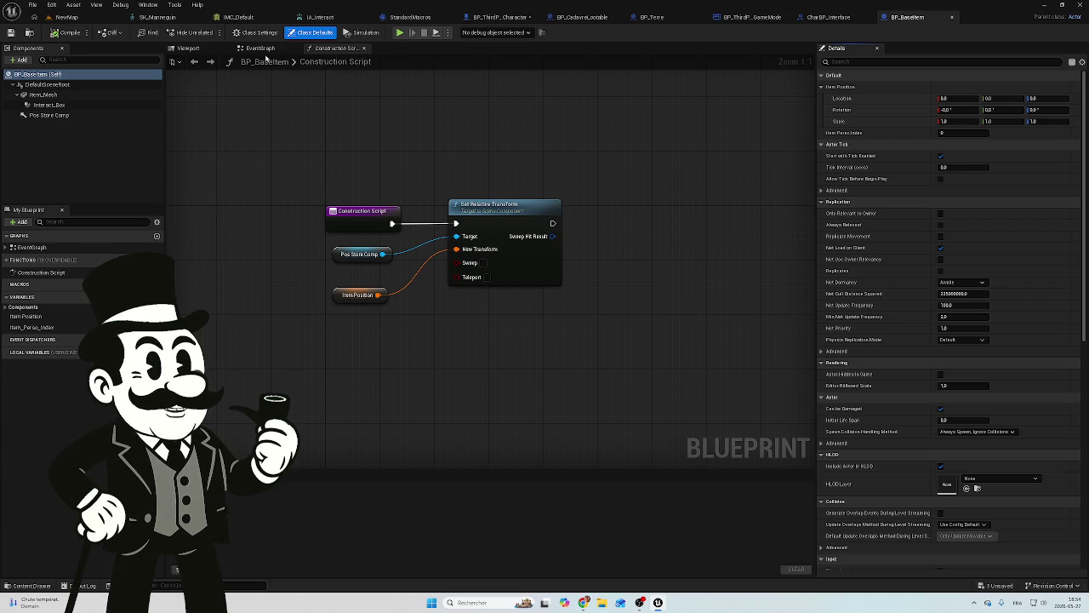
# Inspect BP_BaseItem's begin- and end-overlap Start Trace calls, selecting the end-overlap one, then return to NewMap.
pyautogui.click(262, 49)
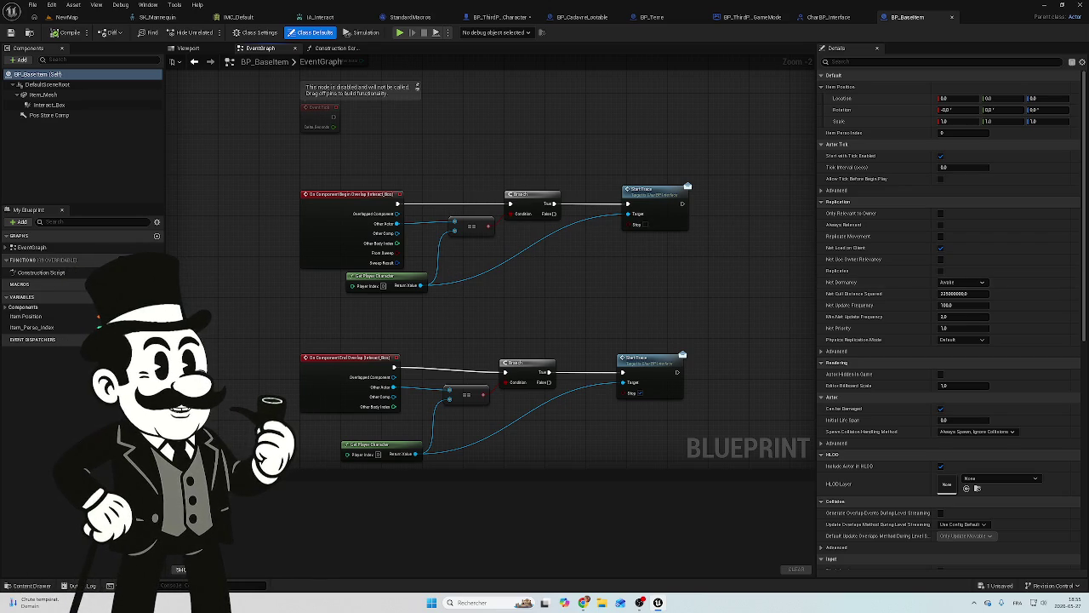
pyautogui.scroll(3, 427, 337)
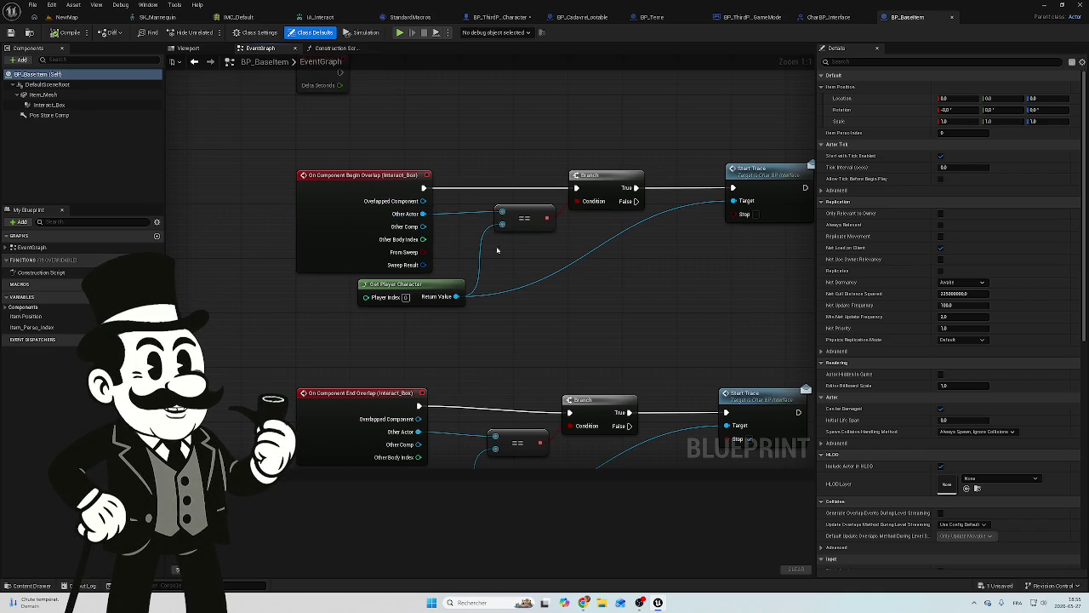
pyautogui.moveTo(521, 283)
pyautogui.mouseDown()
pyautogui.moveTo(414, 304)
pyautogui.moveTo(621, 310)
pyautogui.mouseUp()
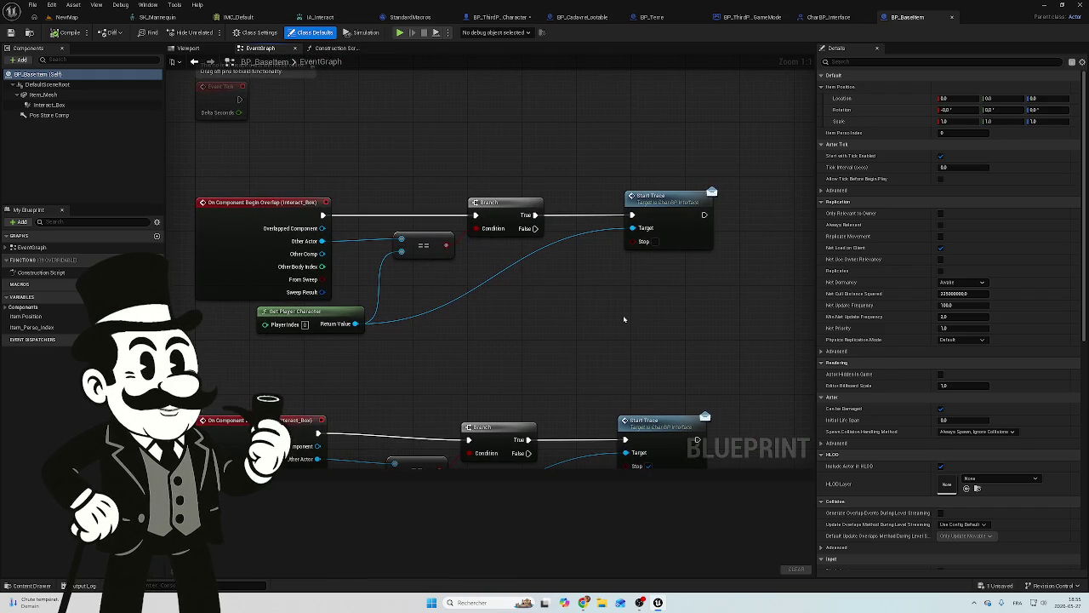
pyautogui.moveTo(612, 343); pyautogui.dragTo(600, 278)
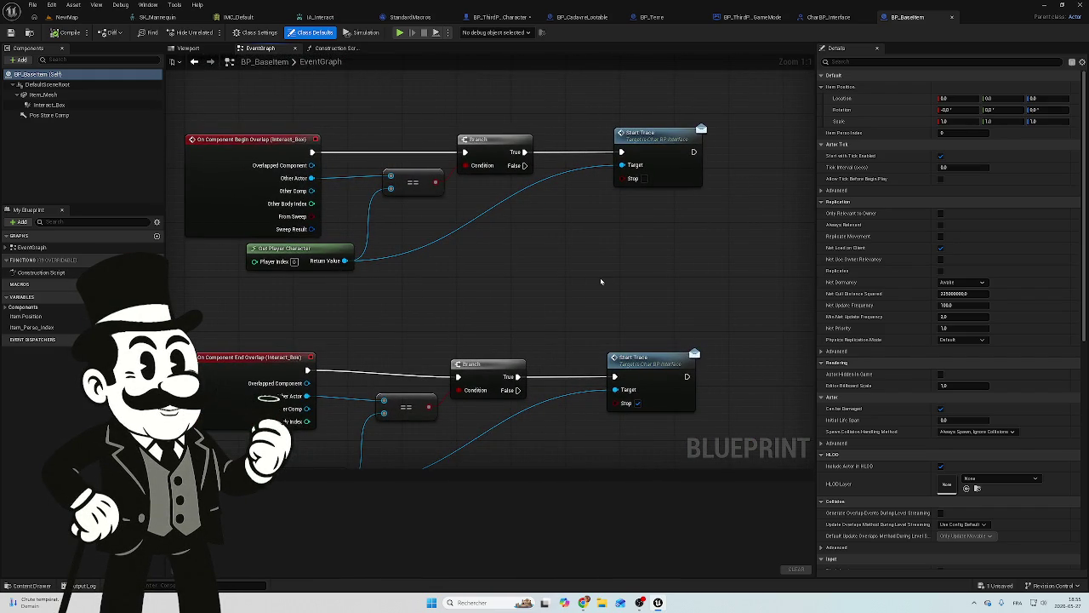
pyautogui.moveTo(736, 315); pyautogui.dragTo(596, 436)
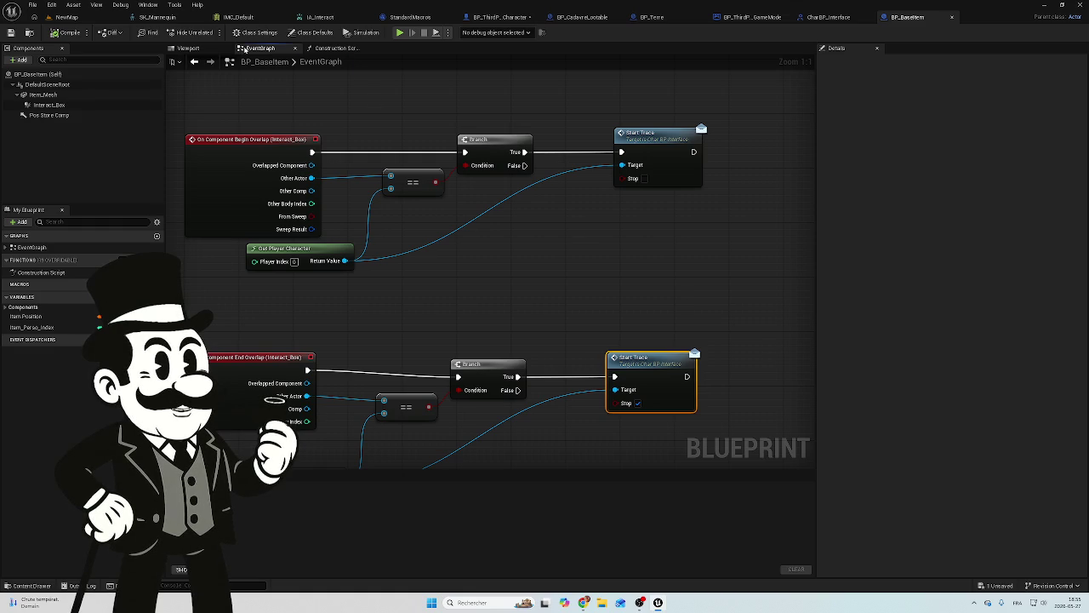
pyautogui.click(70, 18)
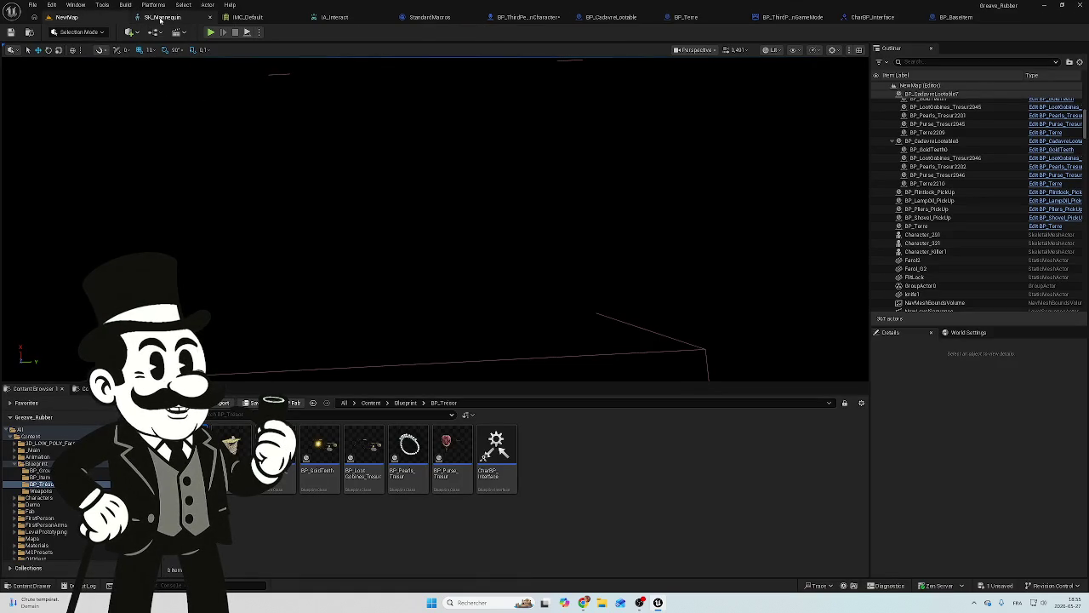
# In BP_ThirdPersonCharacter's graph, navigate past the start looking and Destroy lid areas to Detecting If looking at Item.
pyautogui.click(529, 17)
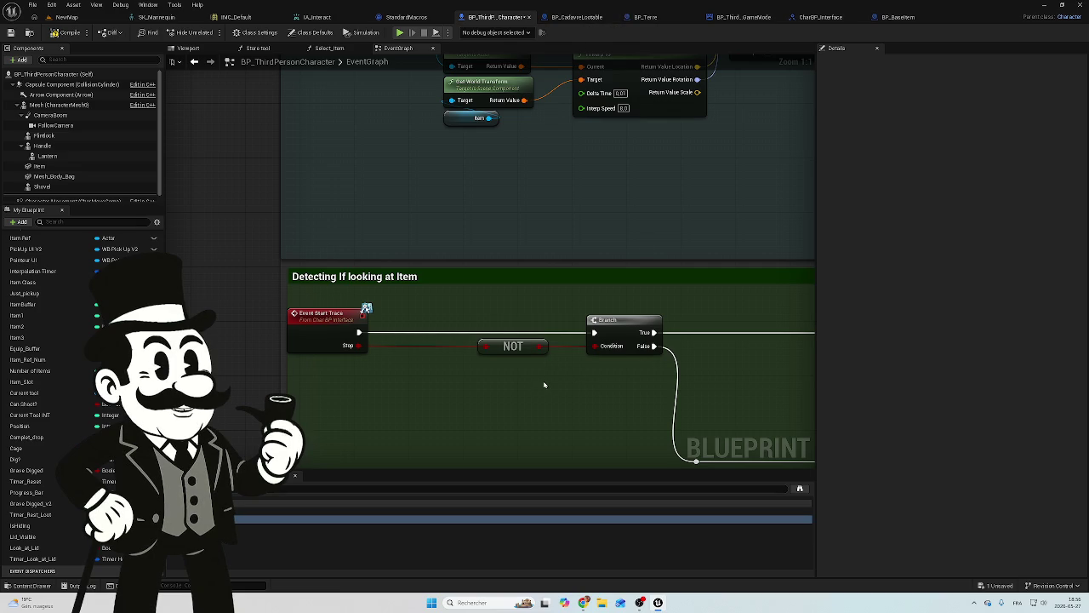
pyautogui.moveTo(518, 398)
pyautogui.mouseDown()
pyautogui.moveTo(486, 369)
pyautogui.moveTo(323, 323)
pyautogui.moveTo(208, 309)
pyautogui.moveTo(311, 189)
pyautogui.mouseUp()
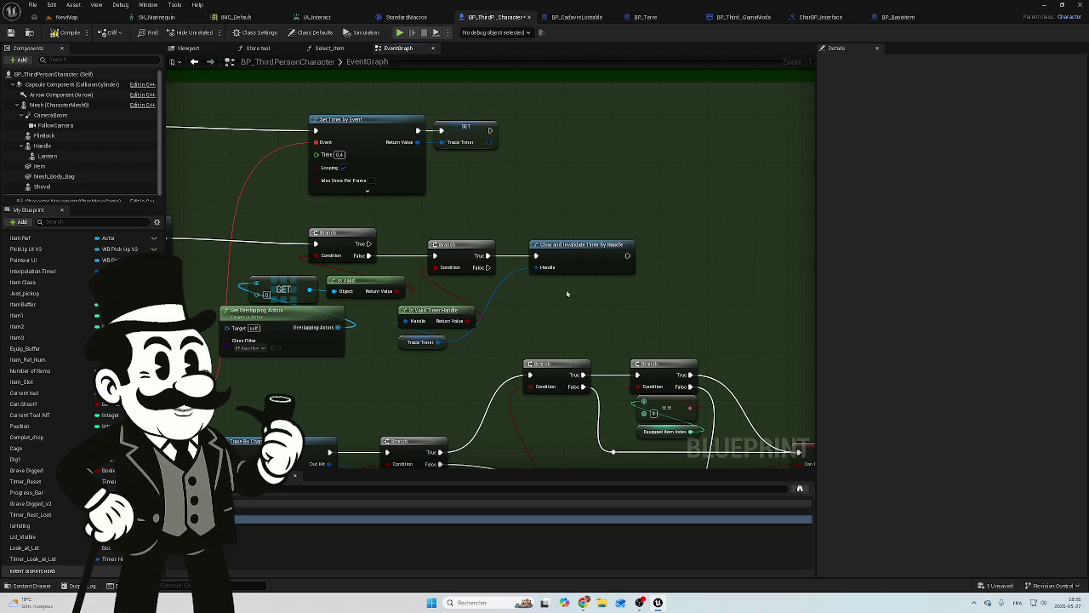
pyautogui.moveTo(519, 313)
pyautogui.mouseDown()
pyautogui.moveTo(732, 285)
pyautogui.moveTo(262, 202)
pyautogui.moveTo(466, 341)
pyautogui.mouseUp()
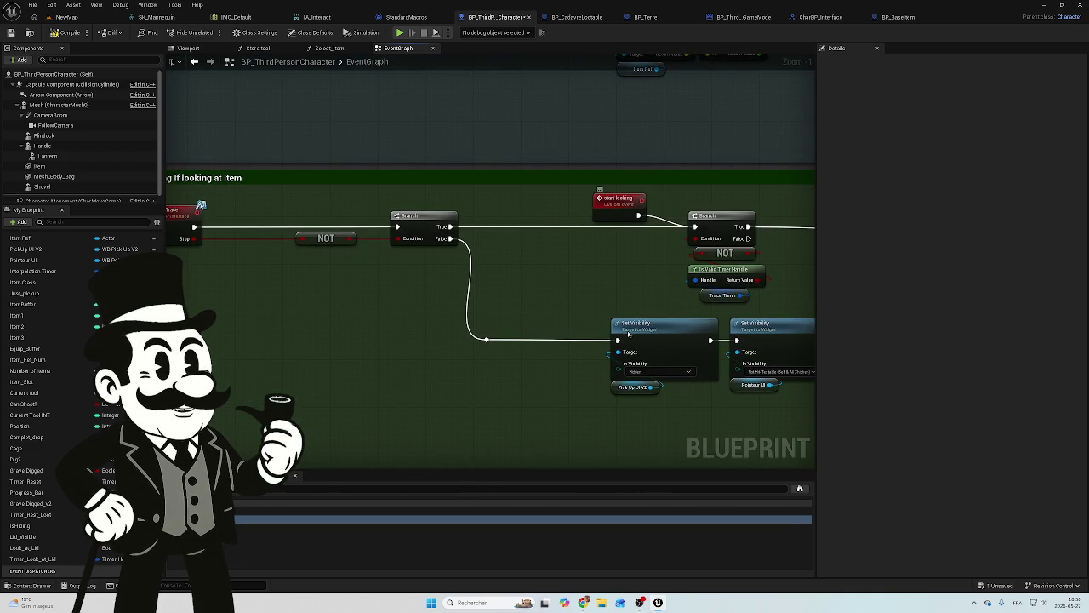
pyautogui.scroll(-2, 554, 332)
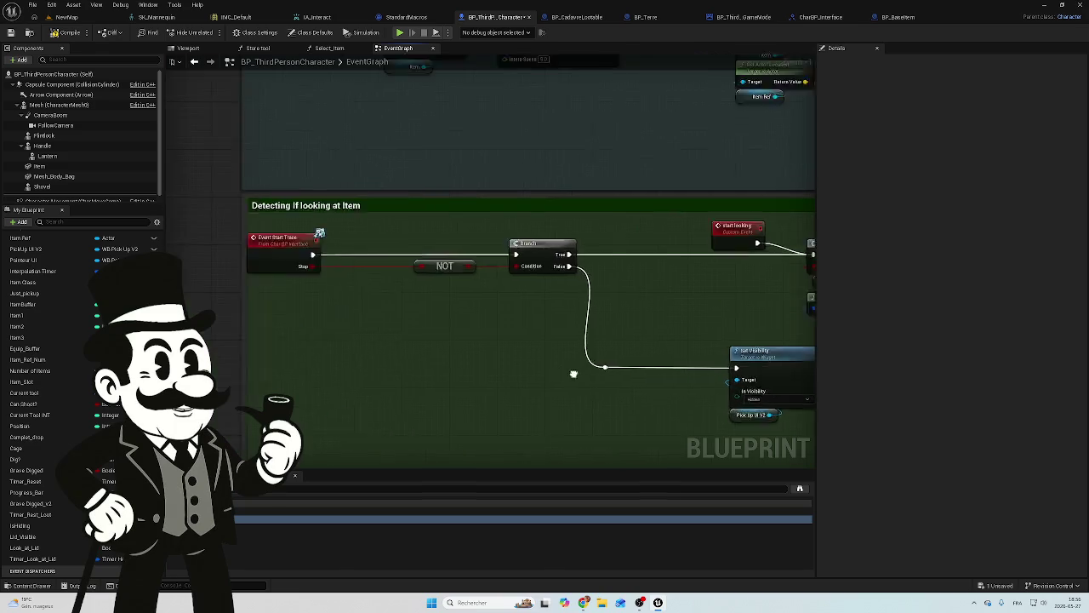
pyautogui.scroll(-7, 567, 395)
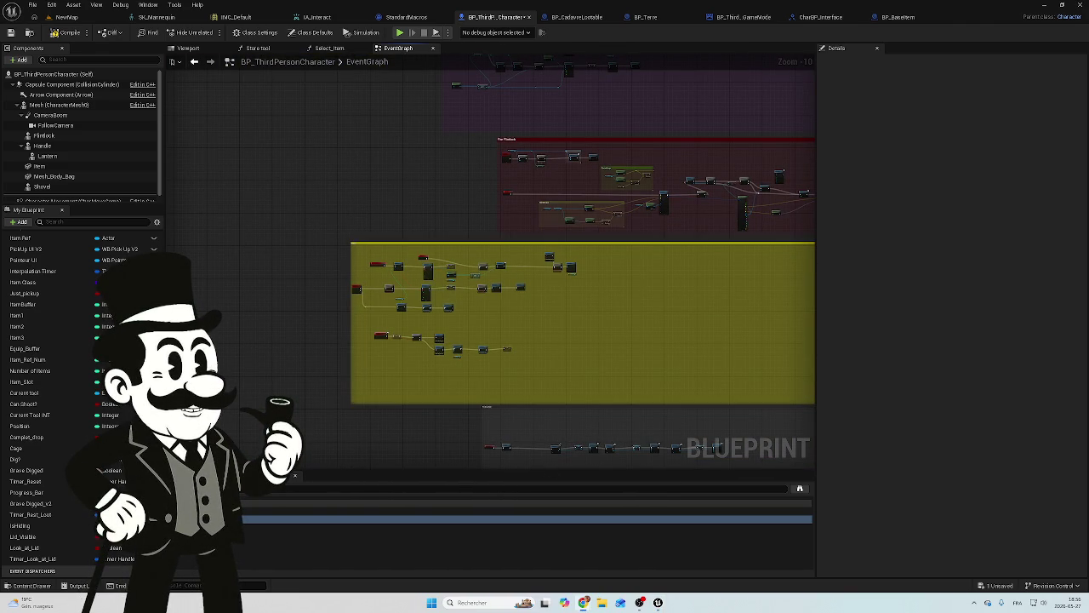
pyautogui.scroll(6, 586, 245)
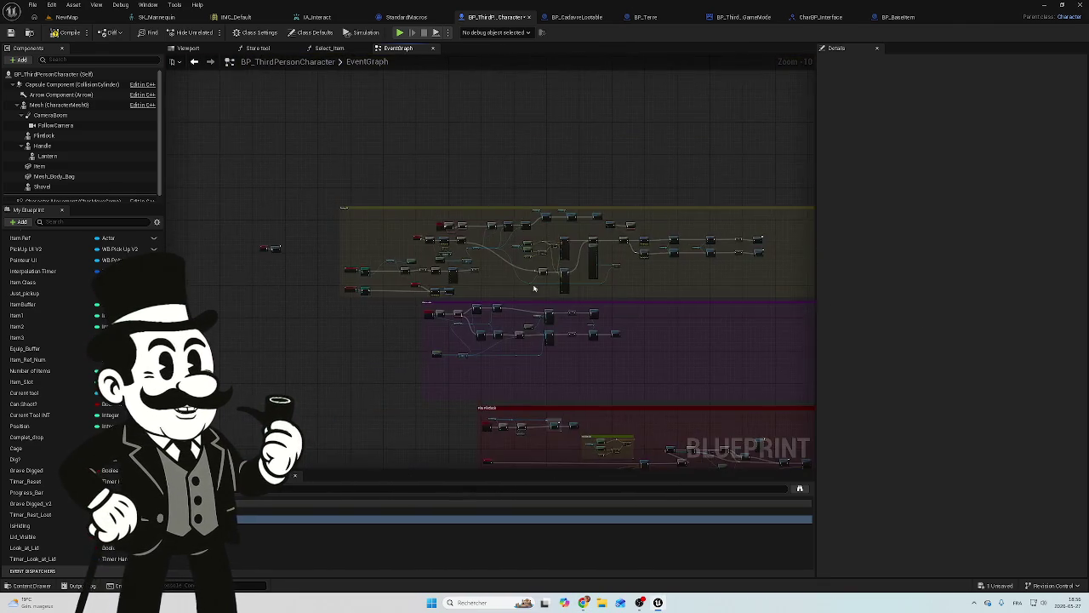
pyautogui.scroll(2, 587, 245)
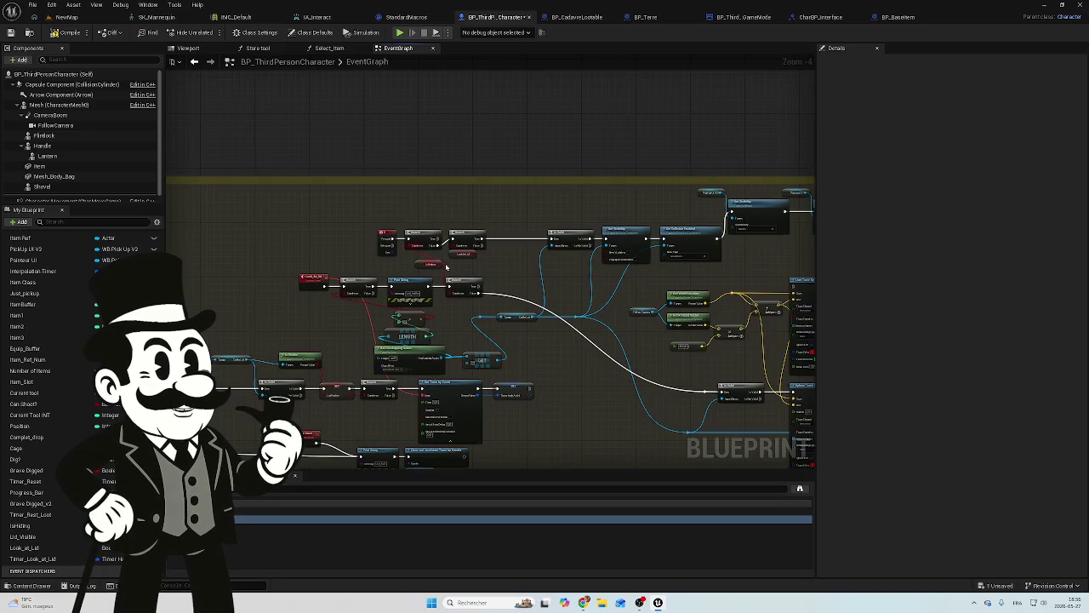
pyautogui.scroll(2, 418, 271)
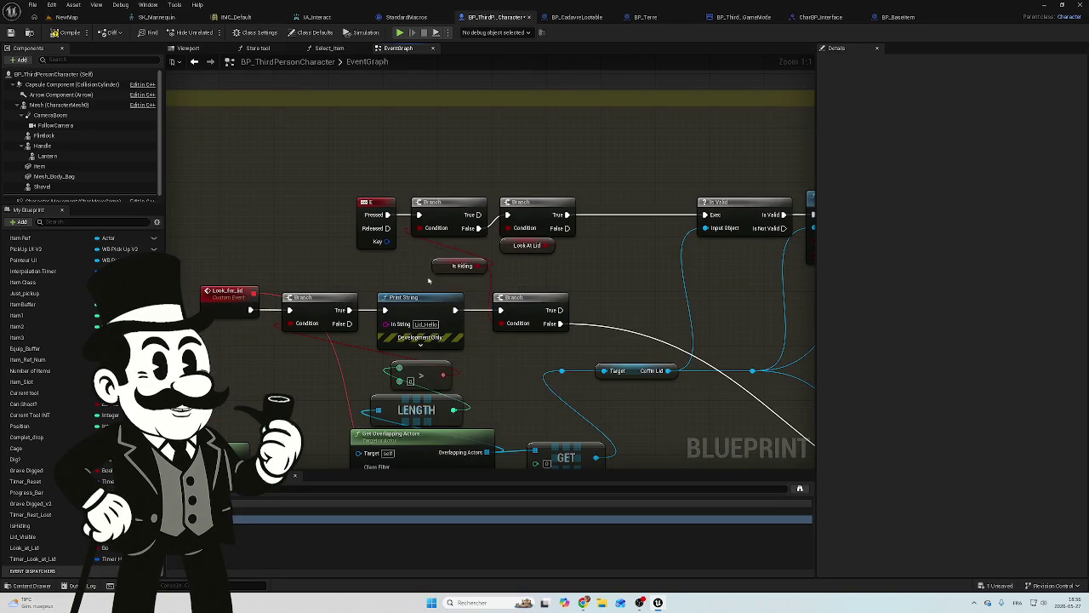
pyautogui.scroll(-5, 486, 247)
pyautogui.moveTo(249, 258); pyautogui.dragTo(675, 209)
pyautogui.scroll(-3, 675, 209)
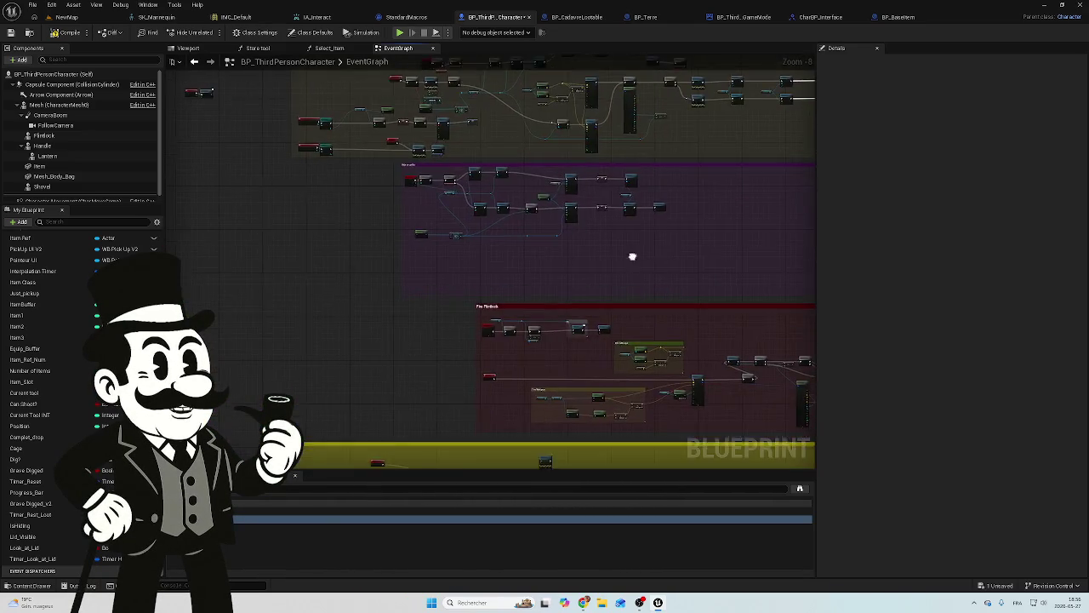
pyautogui.moveTo(547, 339)
pyautogui.mouseDown()
pyautogui.moveTo(630, 235)
pyautogui.moveTo(556, 278)
pyautogui.moveTo(503, 373)
pyautogui.mouseUp()
pyautogui.scroll(7, 503, 373)
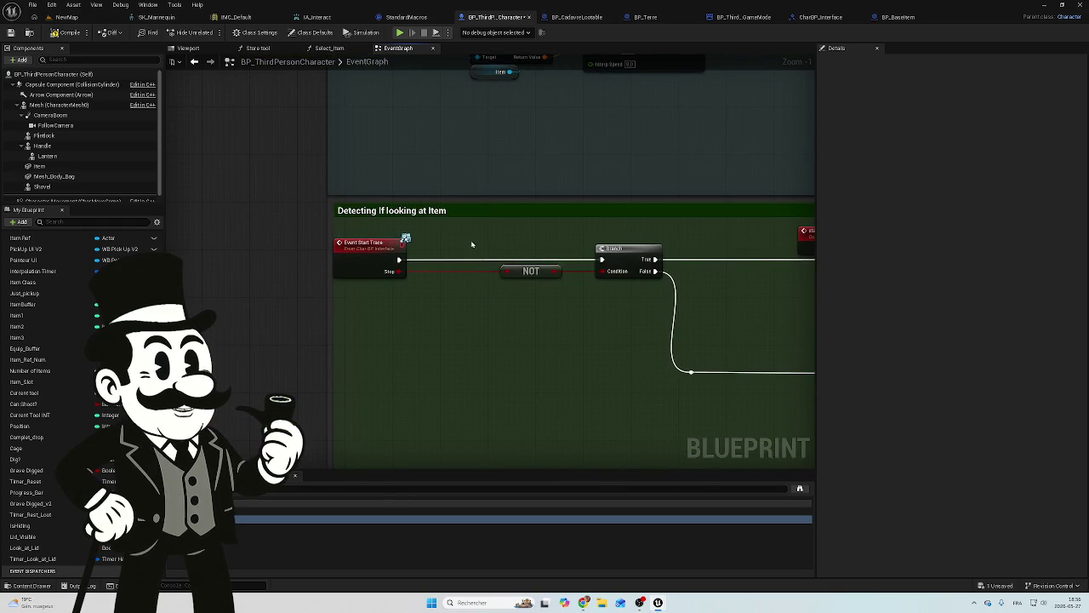
# View BP_BaseItem's overlap events calling Start Trace, then go back to the NewMap level editor.
pyautogui.click(885, 22)
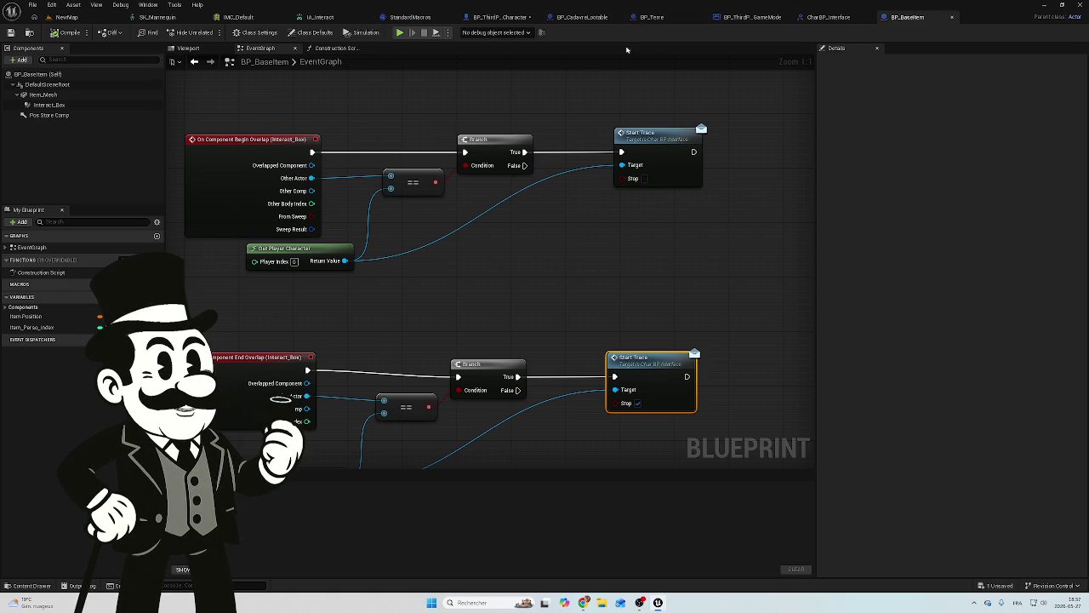
pyautogui.click(68, 17)
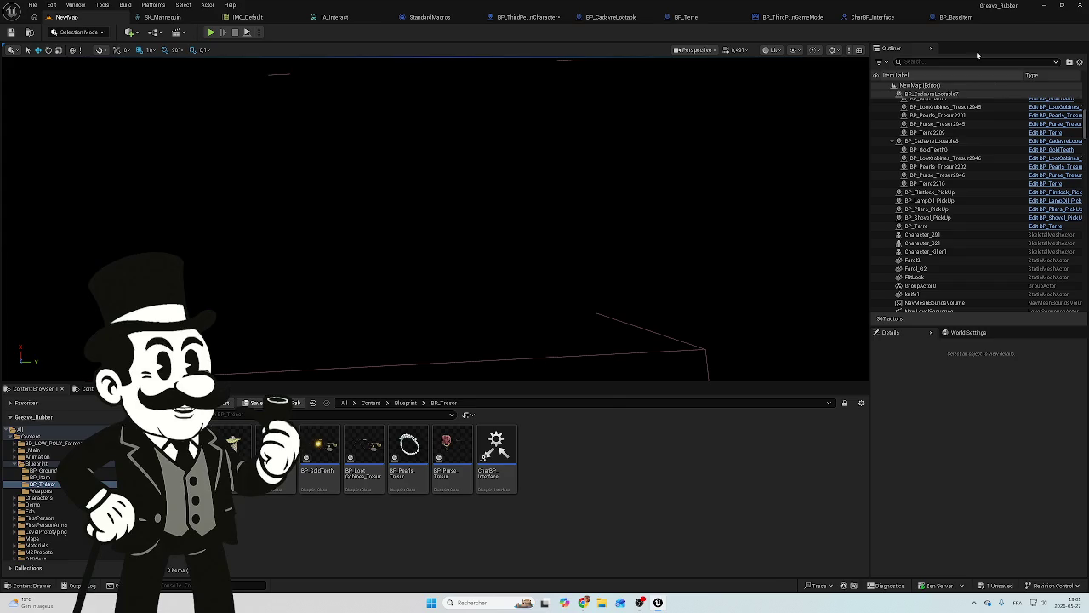
# Cycle through the BP_BaseItem and NewMap tabs, ending on BP_ThirdPersonCharacter's Event Graph.
pyautogui.click(957, 17)
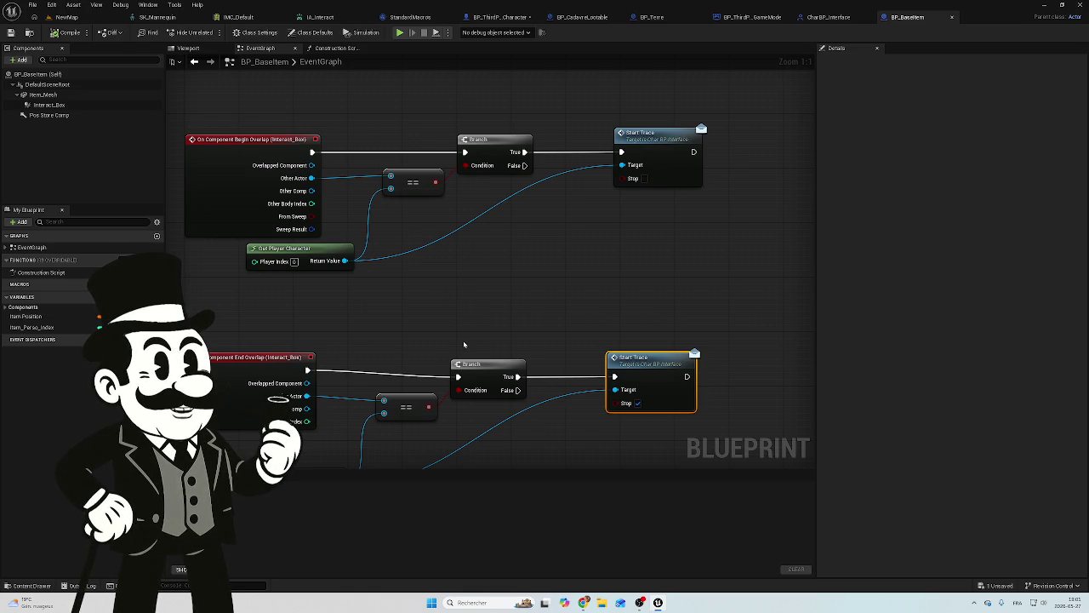
pyautogui.click(83, 21)
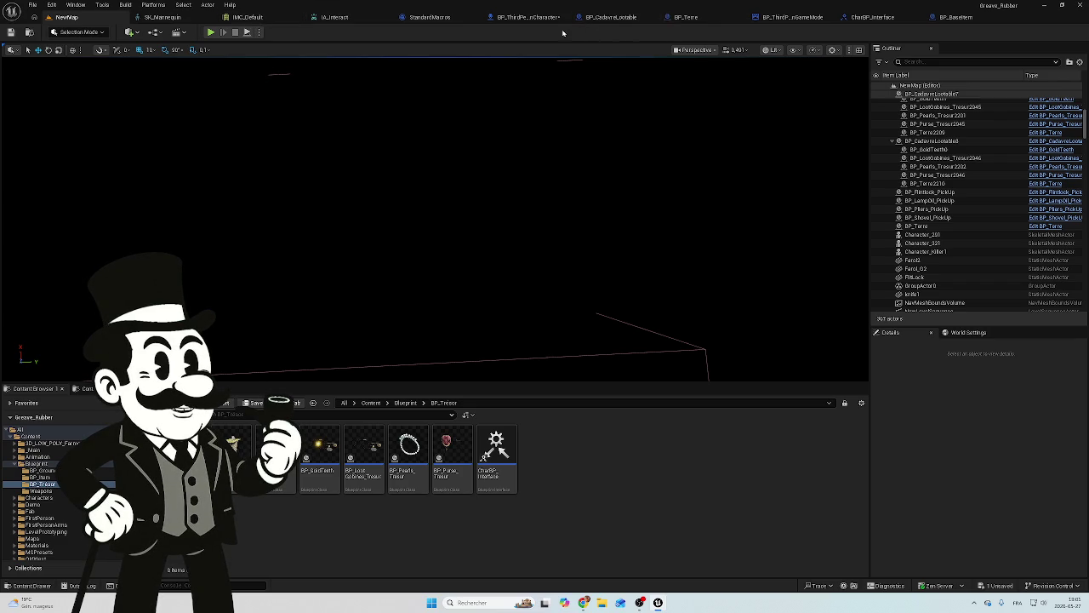
pyautogui.click(536, 18)
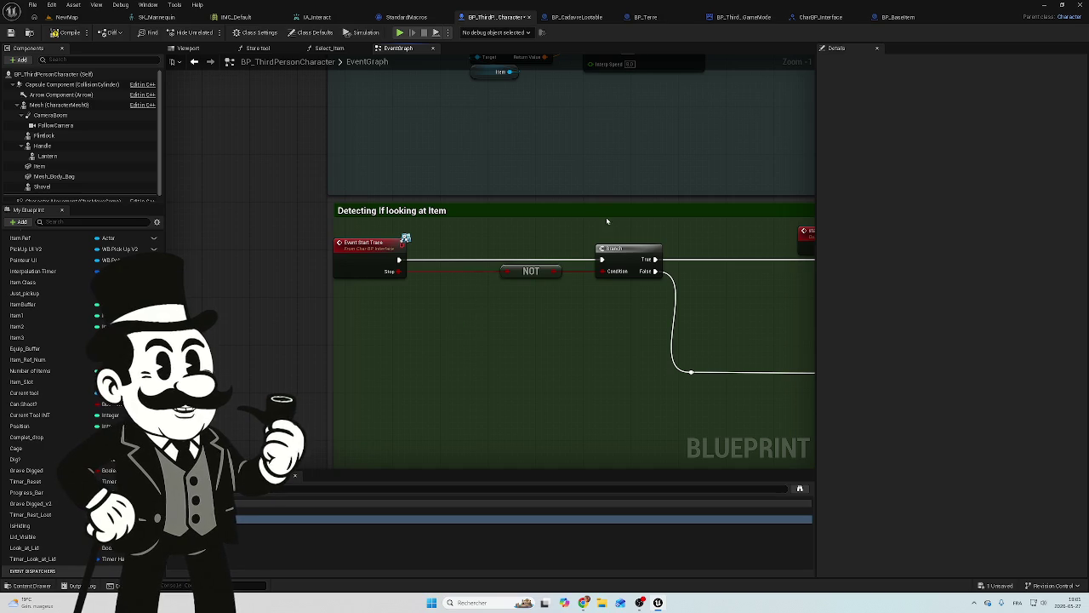
# Follow Event Start Trace through the start looking event and Set Timer by Event to Interpolate Item.
pyautogui.rightClick(374, 292)
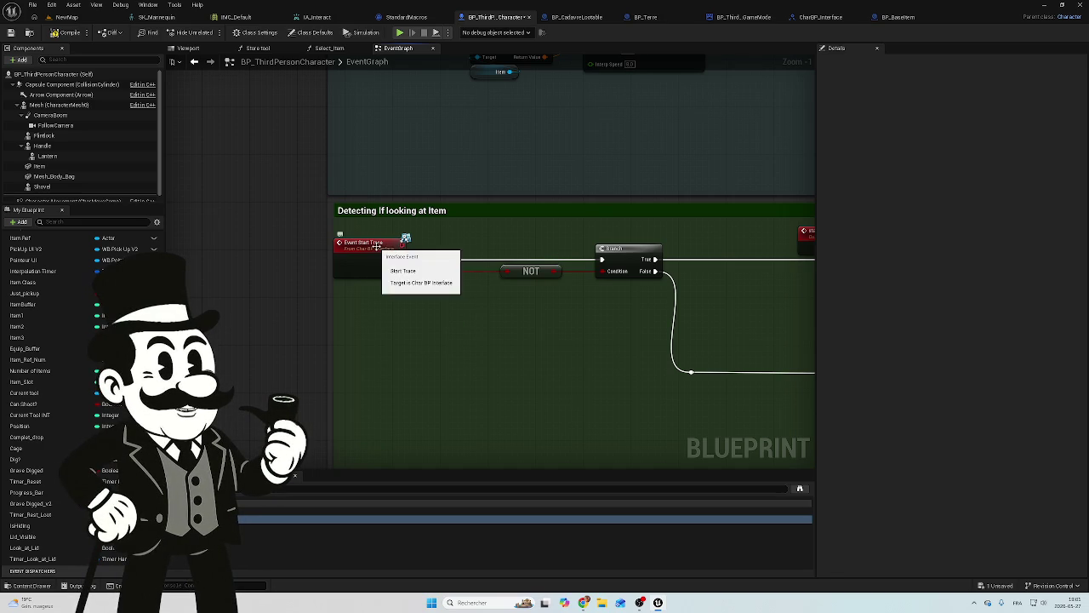
pyautogui.moveTo(528, 324)
pyautogui.mouseDown()
pyautogui.moveTo(324, 290)
pyautogui.moveTo(218, 165)
pyautogui.moveTo(214, 202)
pyautogui.moveTo(277, 288)
pyautogui.moveTo(445, 316)
pyautogui.moveTo(290, 315)
pyautogui.moveTo(243, 339)
pyautogui.mouseUp()
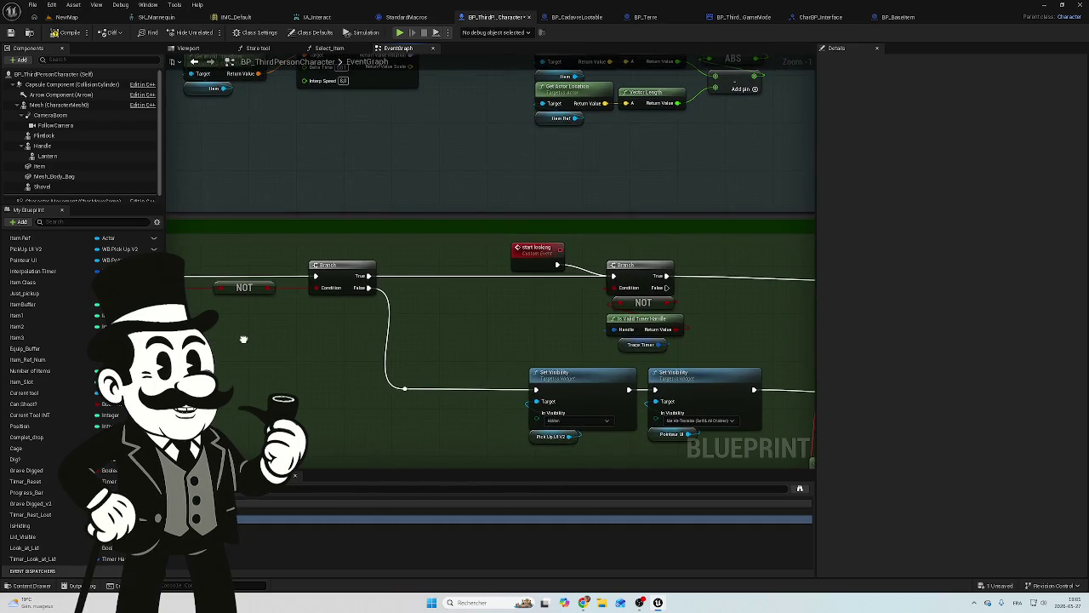
pyautogui.click(519, 253)
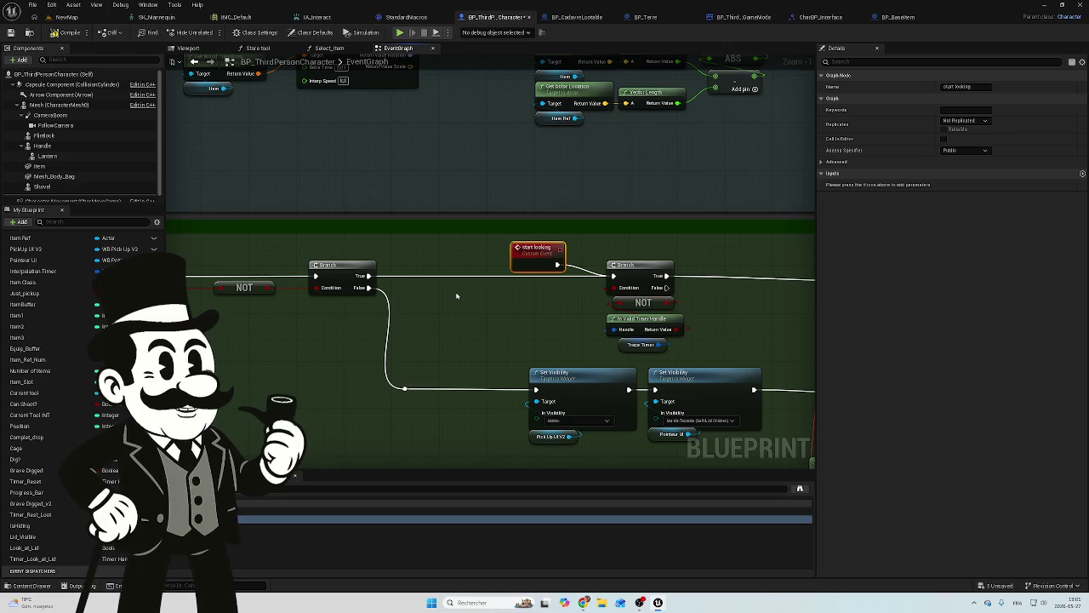
pyautogui.moveTo(790, 316); pyautogui.dragTo(457, 243)
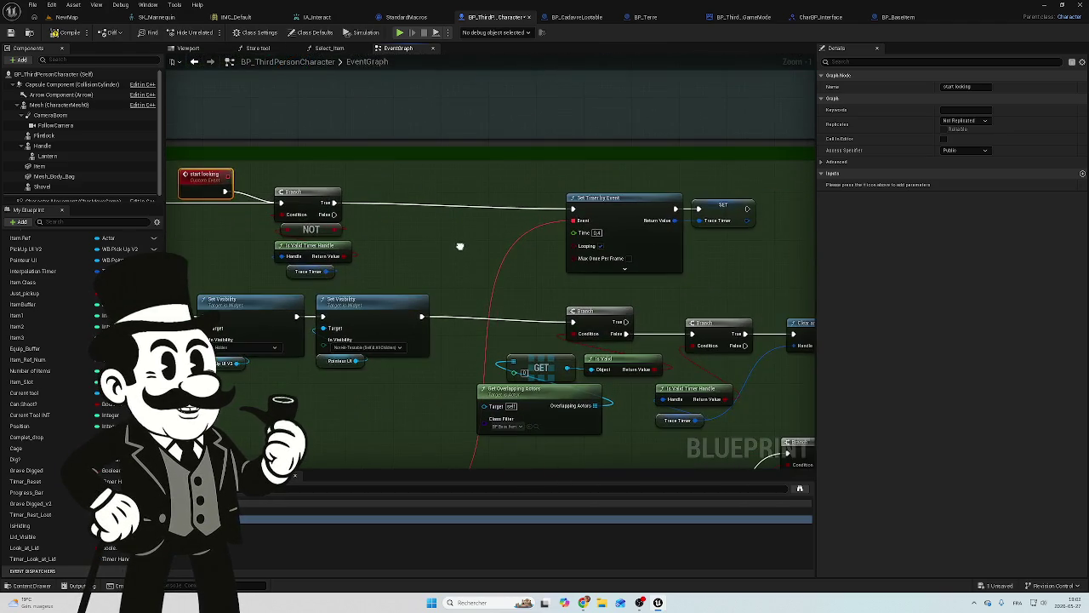
pyautogui.moveTo(615, 405); pyautogui.dragTo(514, 388)
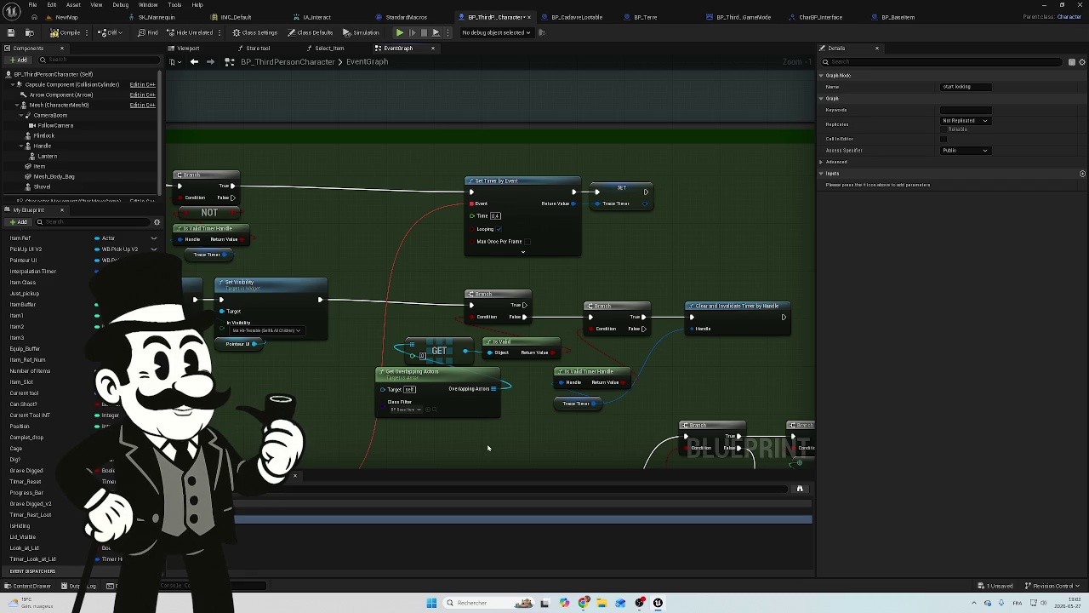
pyautogui.moveTo(299, 229)
pyautogui.mouseDown()
pyautogui.moveTo(467, 253)
pyautogui.moveTo(382, 260)
pyautogui.moveTo(425, 268)
pyautogui.moveTo(612, 466)
pyautogui.moveTo(420, 394)
pyautogui.moveTo(433, 315)
pyautogui.mouseUp()
pyautogui.moveTo(436, 227)
pyautogui.mouseDown()
pyautogui.moveTo(416, 242)
pyautogui.moveTo(401, 324)
pyautogui.moveTo(406, 281)
pyautogui.mouseUp()
pyautogui.scroll(2, 401, 324)
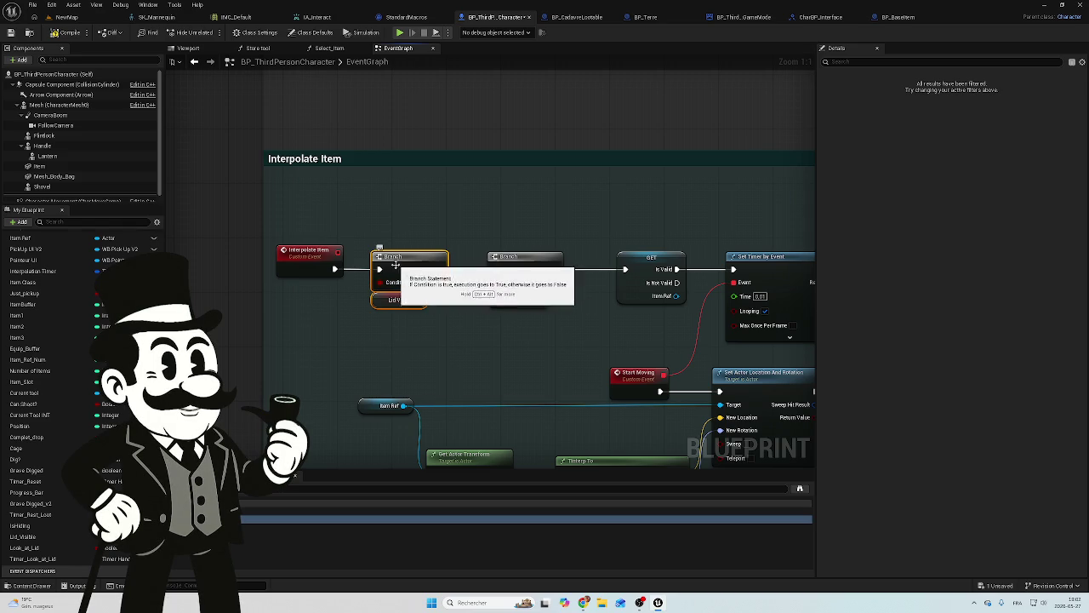
# Remove the Lid Visible Branch so Interpolate Item feeds the Grave Digged V2 Branch directly.
pyautogui.moveTo(403, 266)
pyautogui.mouseDown()
pyautogui.moveTo(403, 323)
pyautogui.moveTo(403, 301)
pyautogui.mouseUp()
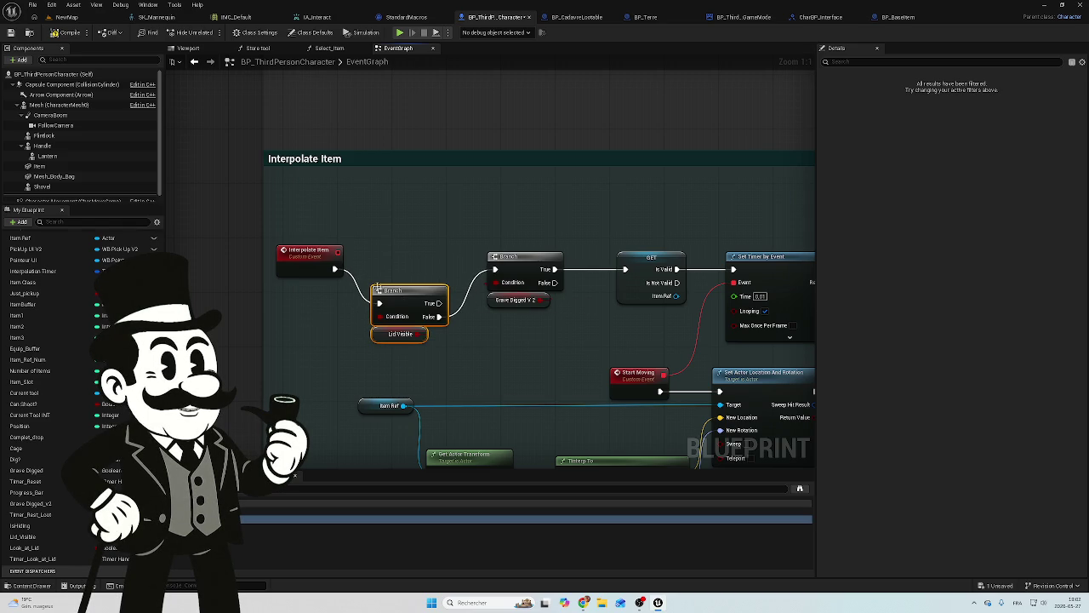
pyautogui.moveTo(334, 269); pyautogui.dragTo(497, 274)
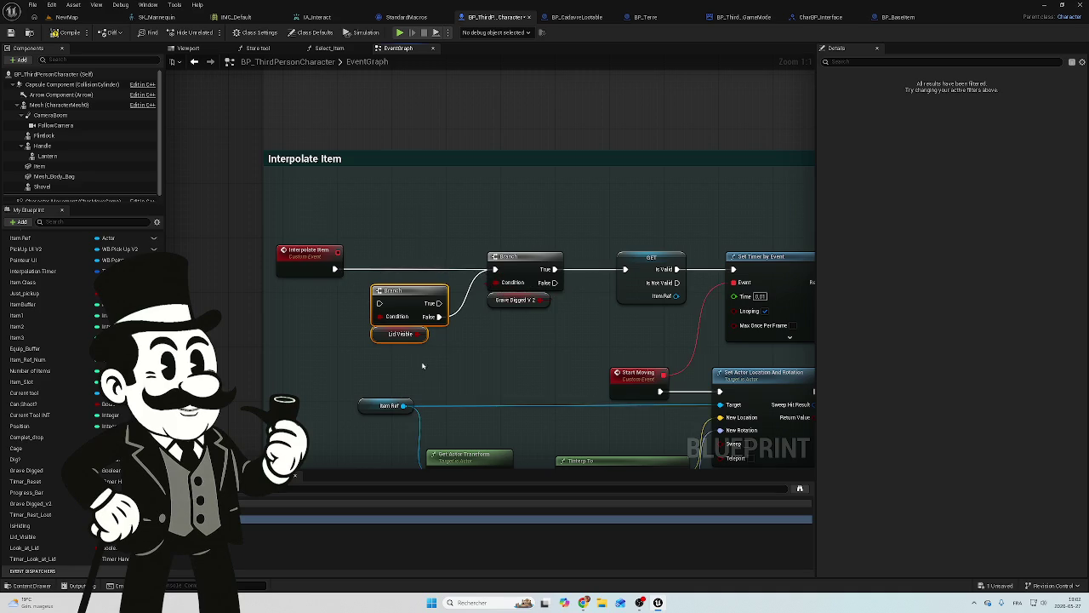
pyautogui.press('Delete')
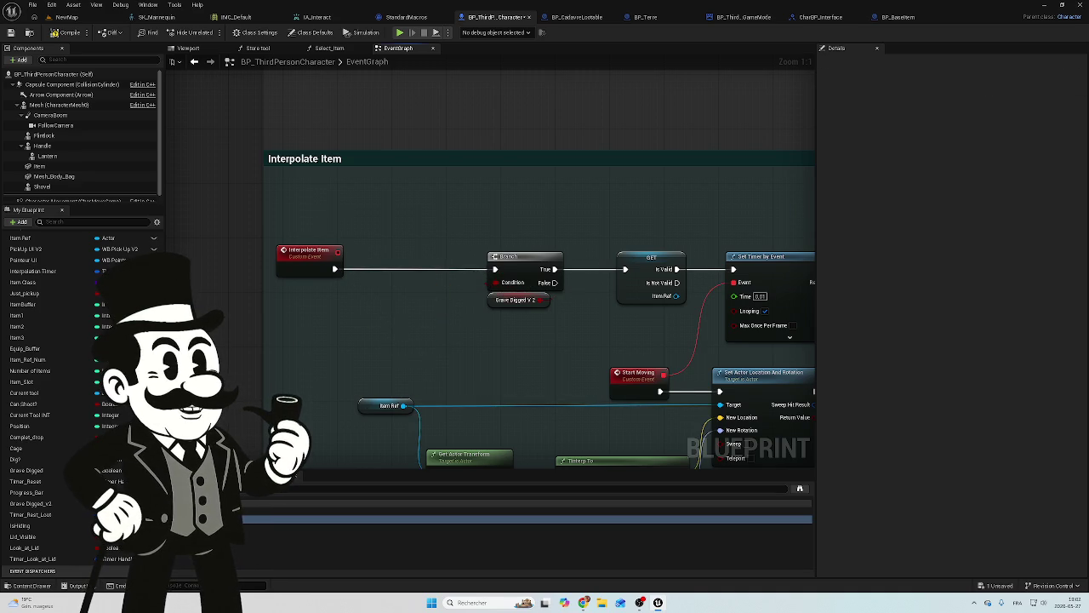
pyautogui.scroll(-1, 382, 315)
pyautogui.scroll(-3, 370, 320)
pyautogui.moveTo(334, 383)
pyautogui.mouseDown()
pyautogui.moveTo(349, 357)
pyautogui.moveTo(423, 323)
pyautogui.moveTo(382, 303)
pyautogui.mouseUp()
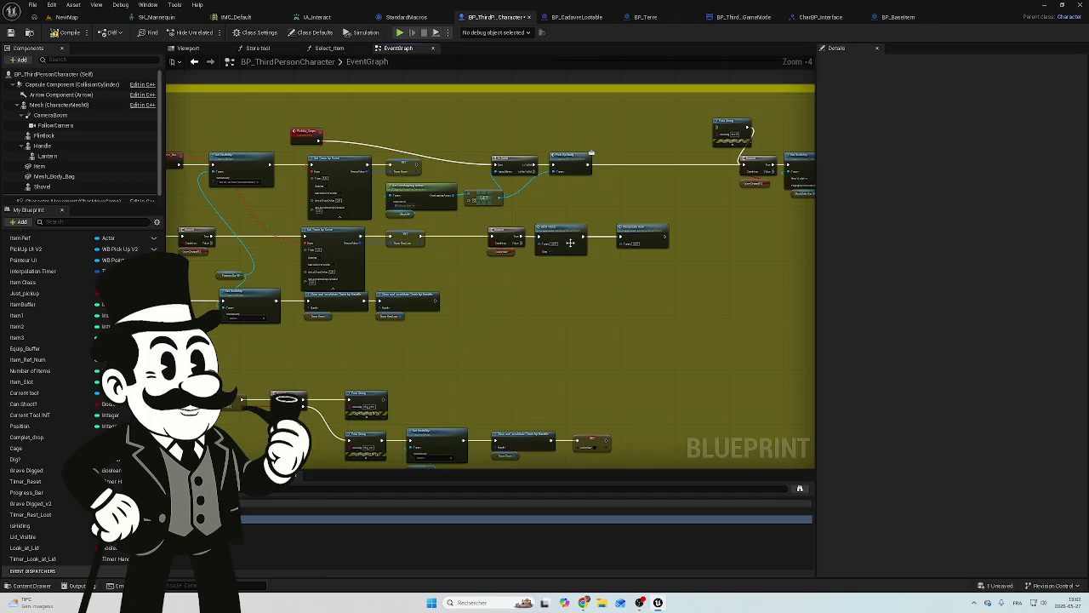
# Review the Look_for_lid chain setting Lid Visible and the Set Timer by Event into Timer Look At Lid.
pyautogui.scroll(4, 561, 241)
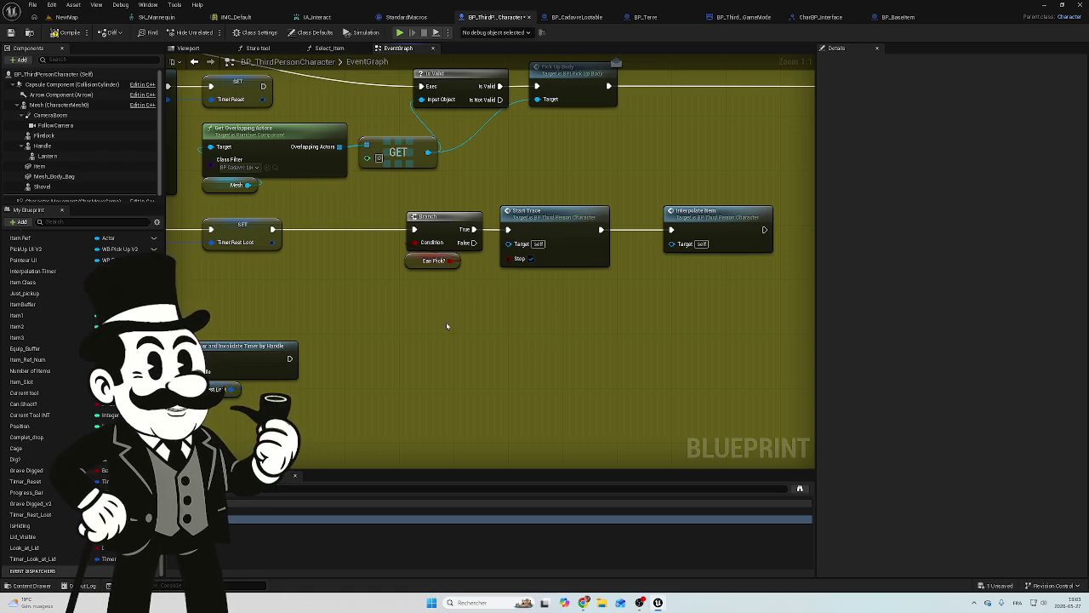
pyautogui.moveTo(449, 323)
pyautogui.mouseDown()
pyautogui.moveTo(669, 348)
pyautogui.moveTo(445, 367)
pyautogui.mouseUp()
pyautogui.scroll(-10, 445, 368)
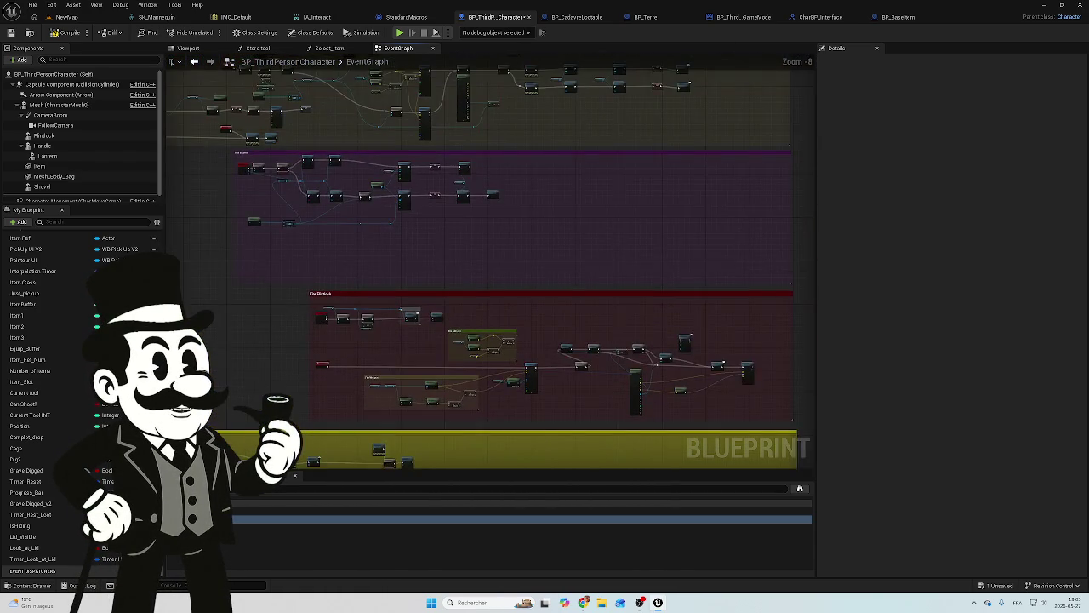
pyautogui.scroll(6, 444, 214)
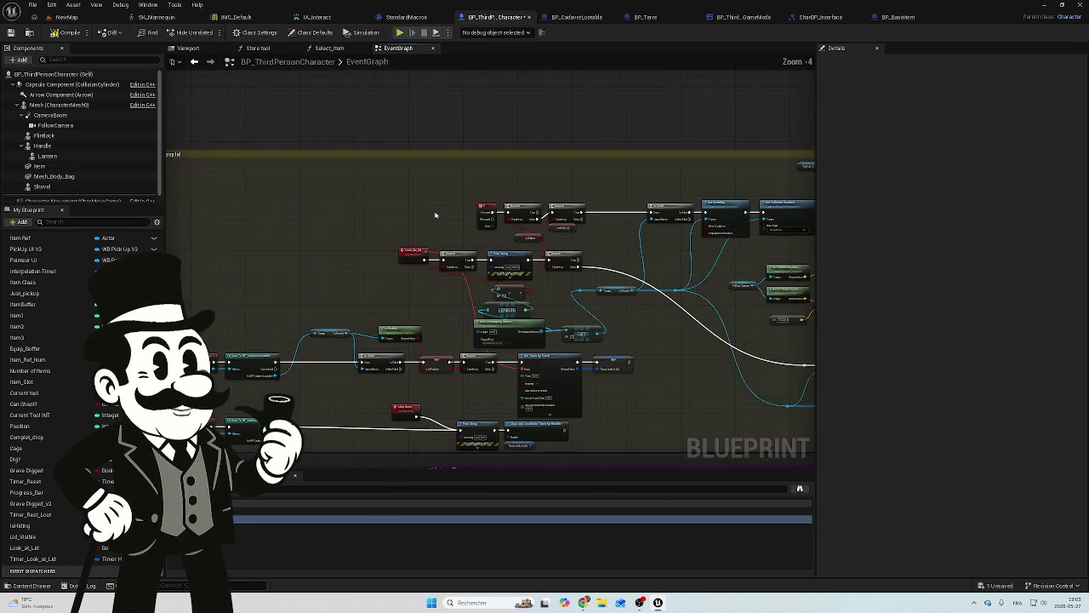
pyautogui.scroll(4, 444, 214)
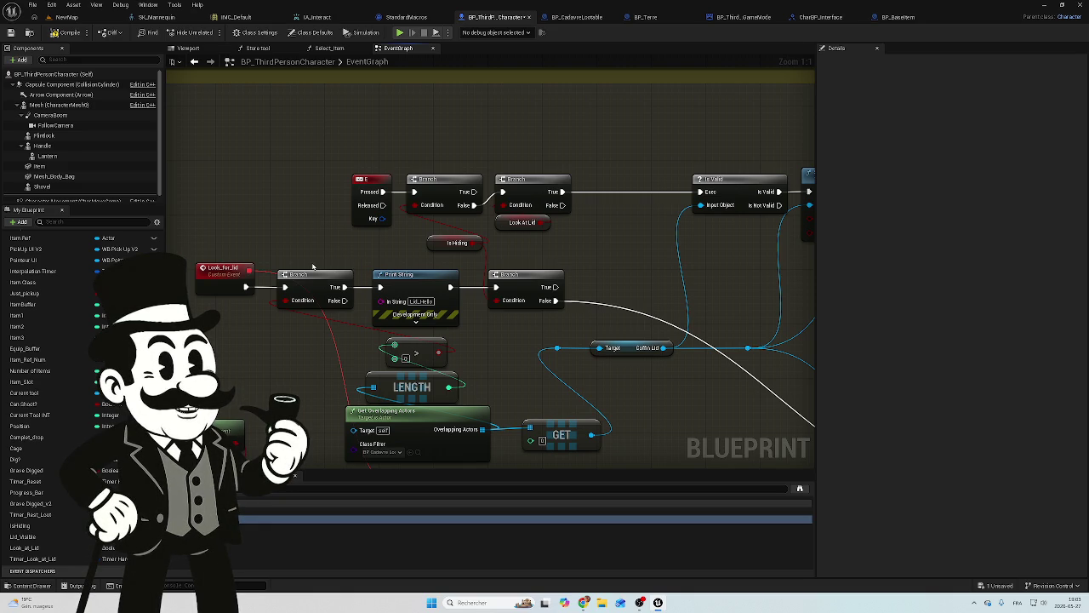
pyautogui.moveTo(483, 382); pyautogui.dragTo(550, 358)
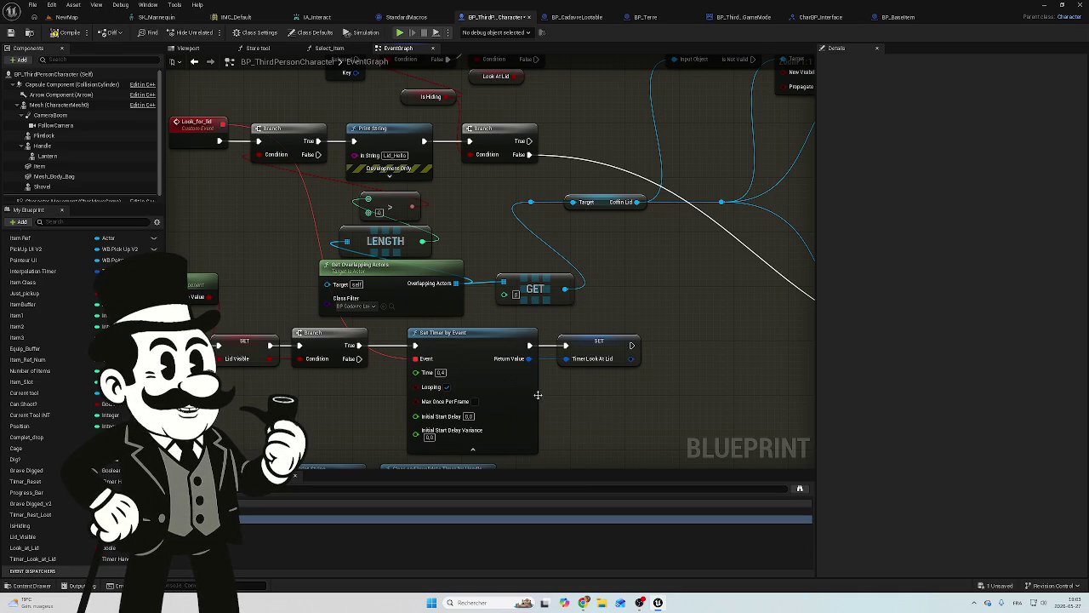
pyautogui.scroll(-5, 539, 398)
pyautogui.moveTo(525, 70)
pyautogui.mouseDown()
pyautogui.moveTo(554, 179)
pyautogui.moveTo(518, 304)
pyautogui.moveTo(562, 320)
pyautogui.moveTo(460, 136)
pyautogui.moveTo(537, 270)
pyautogui.moveTo(571, 377)
pyautogui.moveTo(513, 209)
pyautogui.mouseUp()
pyautogui.scroll(5, 510, 418)
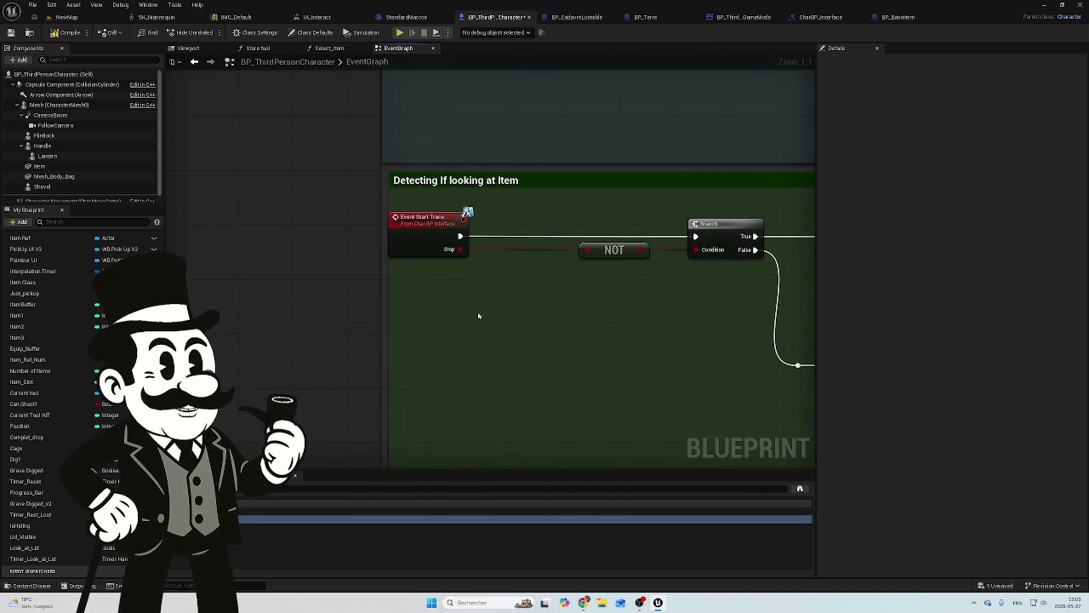
# Locate the Sphere Trace By Channel node and check its dropdown, keeping debug drawing For Duration.
pyautogui.moveTo(478, 317); pyautogui.dragTo(326, 343)
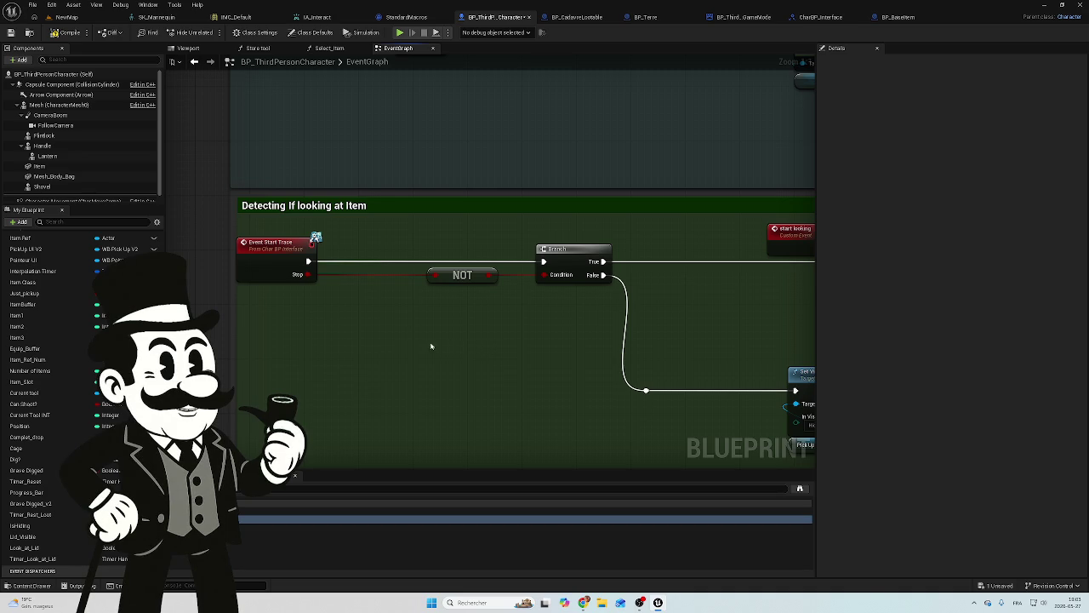
pyautogui.moveTo(533, 373)
pyautogui.mouseDown()
pyautogui.moveTo(467, 357)
pyautogui.moveTo(287, 362)
pyautogui.moveTo(68, 340)
pyautogui.mouseUp()
pyautogui.moveTo(691, 335); pyautogui.dragTo(244, 281)
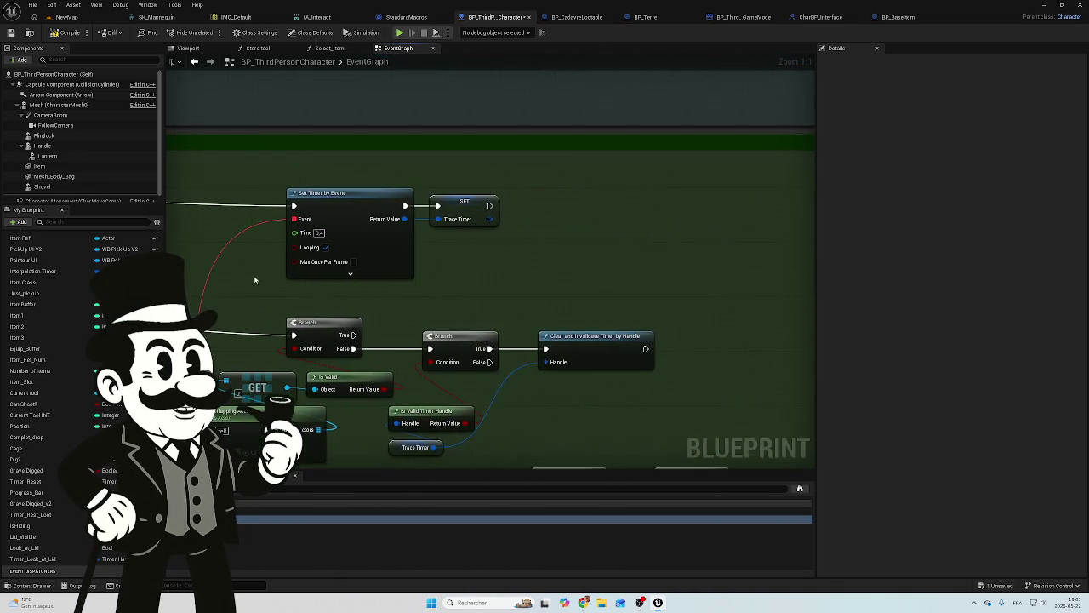
pyautogui.moveTo(528, 426)
pyautogui.mouseDown()
pyautogui.moveTo(499, 379)
pyautogui.moveTo(530, 324)
pyautogui.mouseUp()
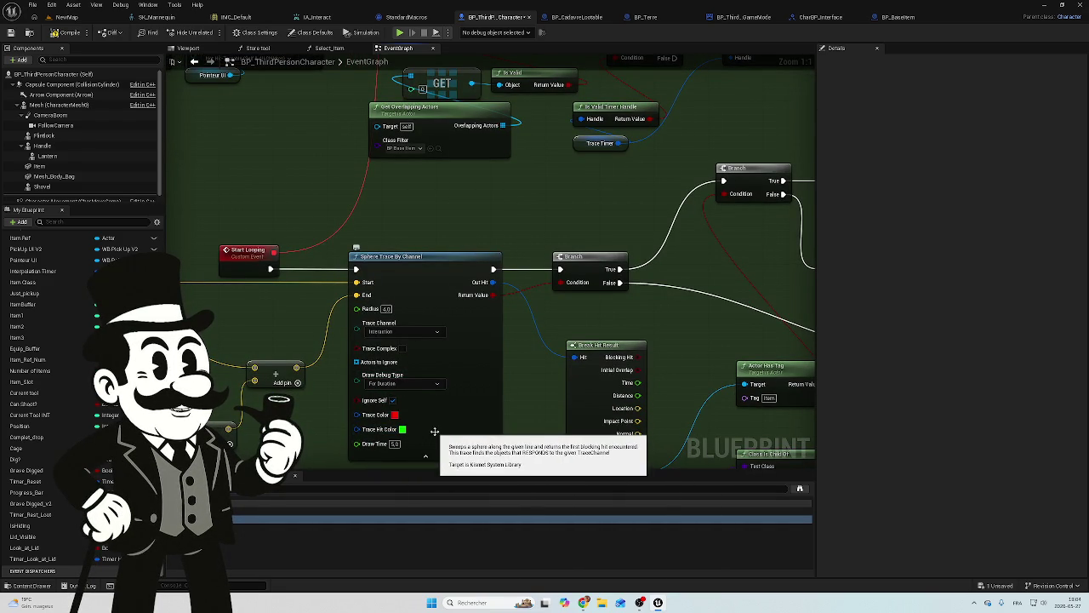
pyautogui.click(437, 385)
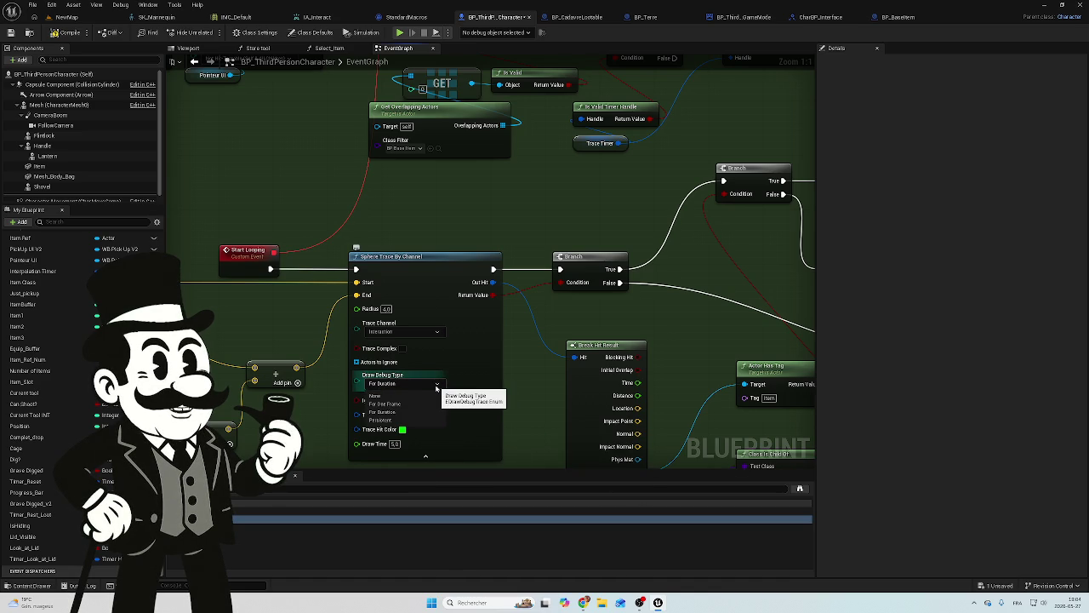
pyautogui.click(436, 385)
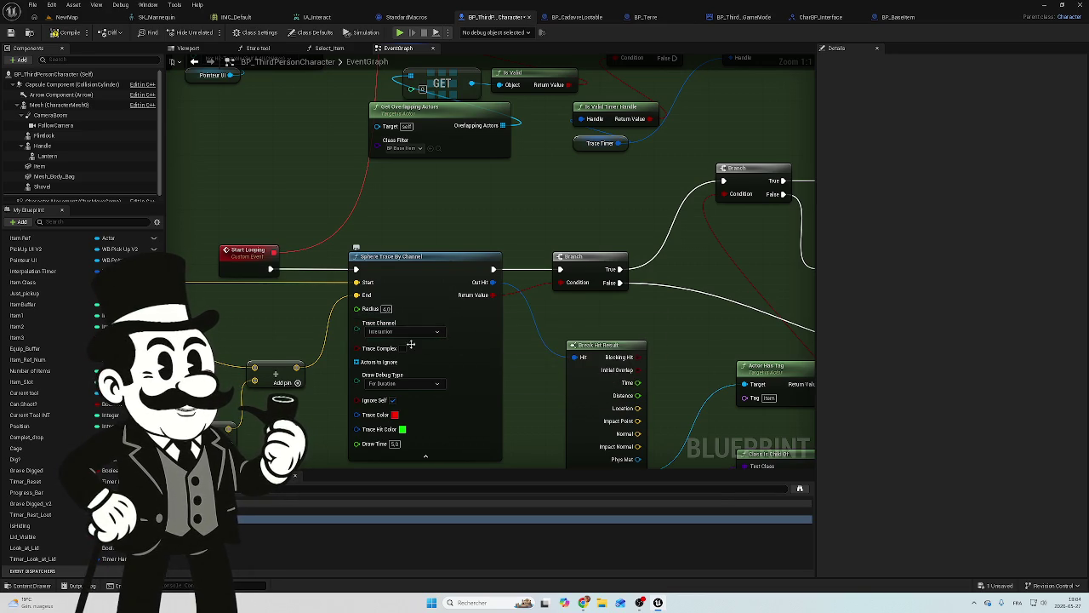
# Follow the trace wiring over to Set Timer by Event, Stop Trace and Start Looking.
pyautogui.moveTo(437, 252); pyautogui.dragTo(582, 196)
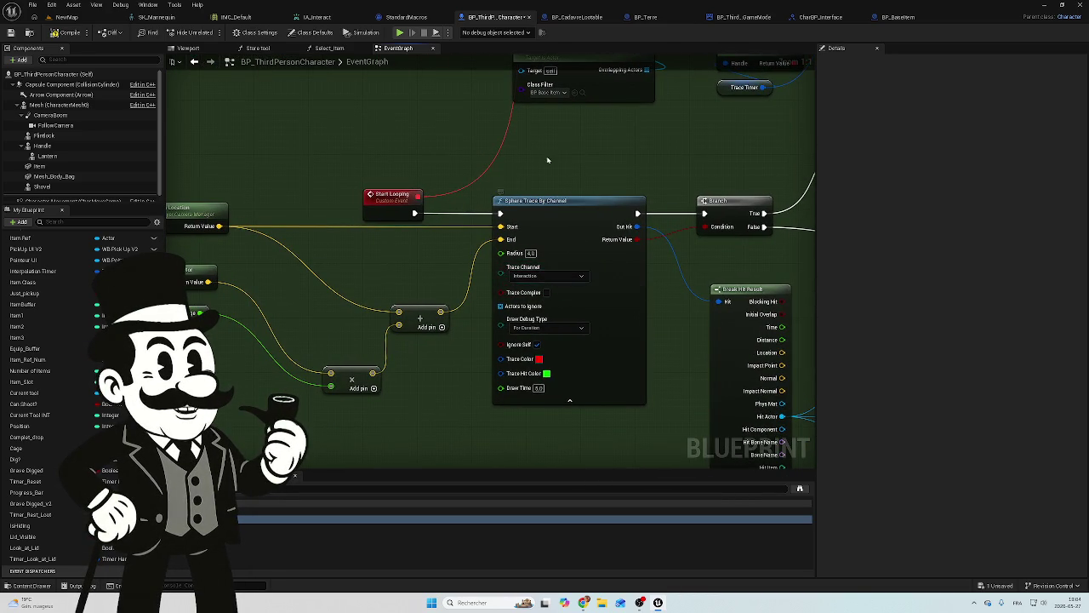
pyautogui.moveTo(538, 156); pyautogui.dragTo(509, 299)
pyautogui.scroll(-13, 510, 299)
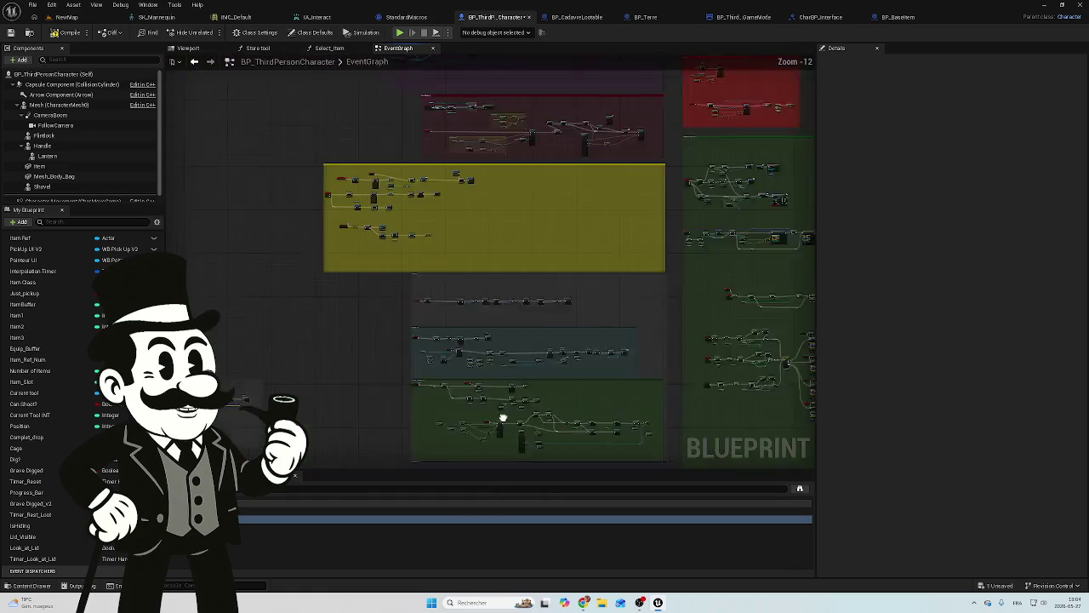
pyautogui.scroll(13, 528, 295)
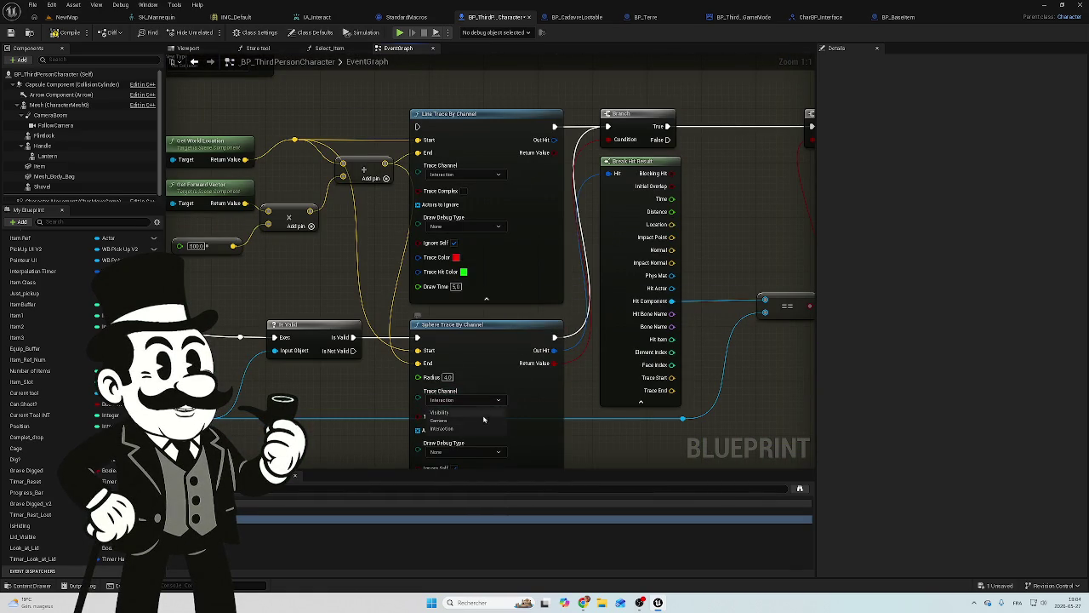
pyautogui.moveTo(467, 418)
pyautogui.mouseDown()
pyautogui.moveTo(469, 393)
pyautogui.moveTo(417, 258)
pyautogui.moveTo(604, 330)
pyautogui.moveTo(767, 326)
pyautogui.moveTo(528, 312)
pyautogui.mouseUp()
pyautogui.scroll(-1, 528, 311)
pyautogui.scroll(1, 664, 306)
pyautogui.moveTo(801, 301)
pyautogui.mouseDown()
pyautogui.moveTo(669, 304)
pyautogui.moveTo(262, 459)
pyautogui.moveTo(448, 334)
pyautogui.moveTo(561, 196)
pyautogui.moveTo(549, 251)
pyautogui.mouseUp()
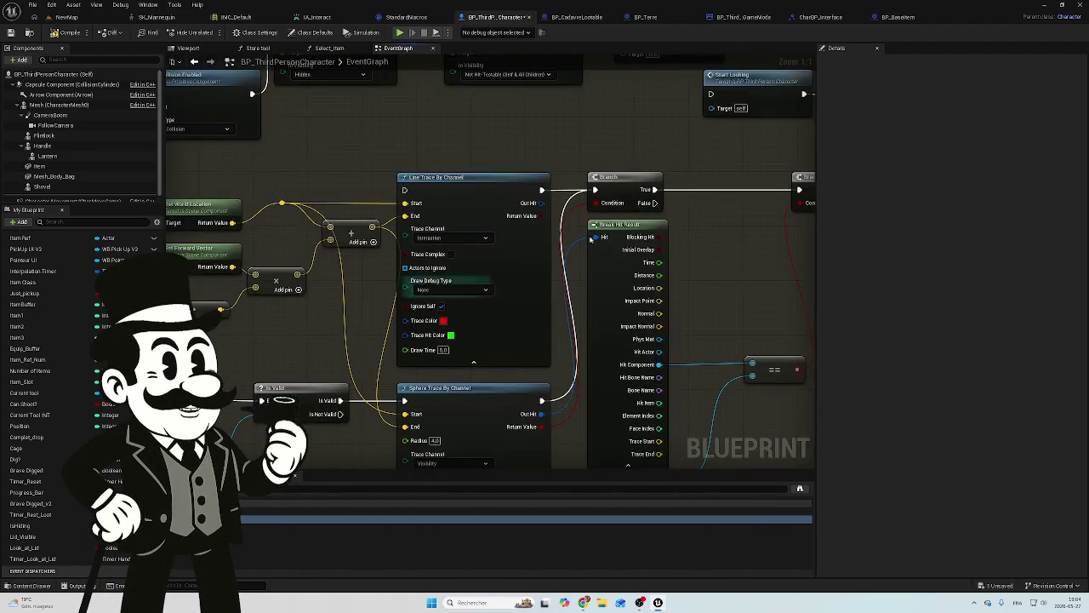
pyautogui.moveTo(745, 221)
pyautogui.mouseDown()
pyautogui.moveTo(586, 253)
pyautogui.moveTo(452, 370)
pyautogui.mouseUp()
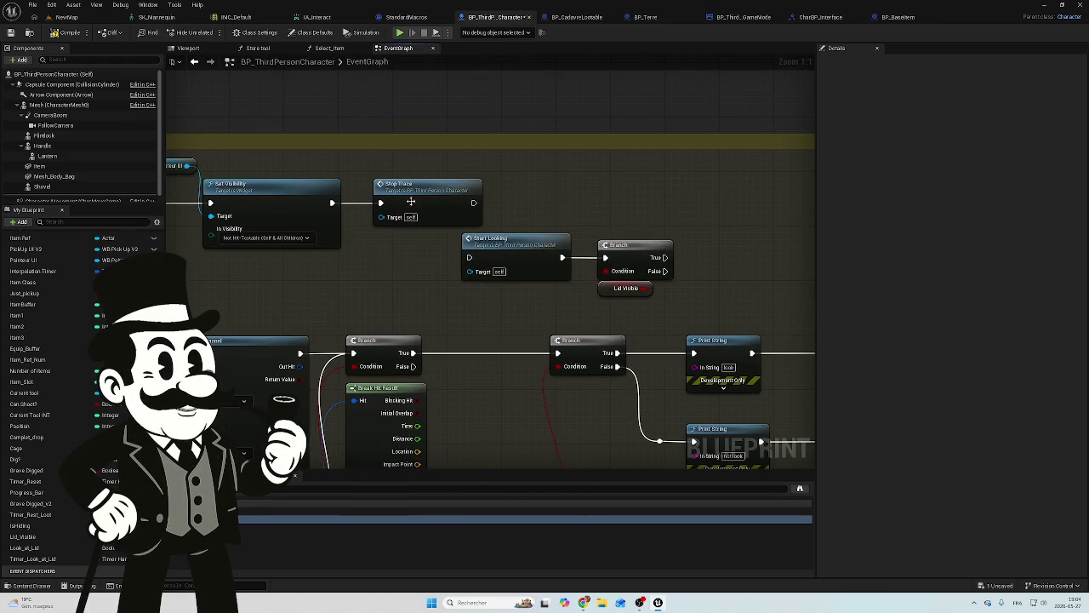
# Add a SET Lid_Visible node wired after the Stop Trace node.
pyautogui.moveTo(398, 246); pyautogui.dragTo(588, 265)
pyautogui.moveTo(418, 288)
pyautogui.mouseDown()
pyautogui.moveTo(577, 236)
pyautogui.moveTo(505, 252)
pyautogui.mouseUp()
pyautogui.scroll(-3, 729, 109)
pyautogui.moveTo(729, 110)
pyautogui.mouseDown()
pyautogui.moveTo(776, 106)
pyautogui.moveTo(770, 213)
pyautogui.moveTo(786, 285)
pyautogui.mouseUp()
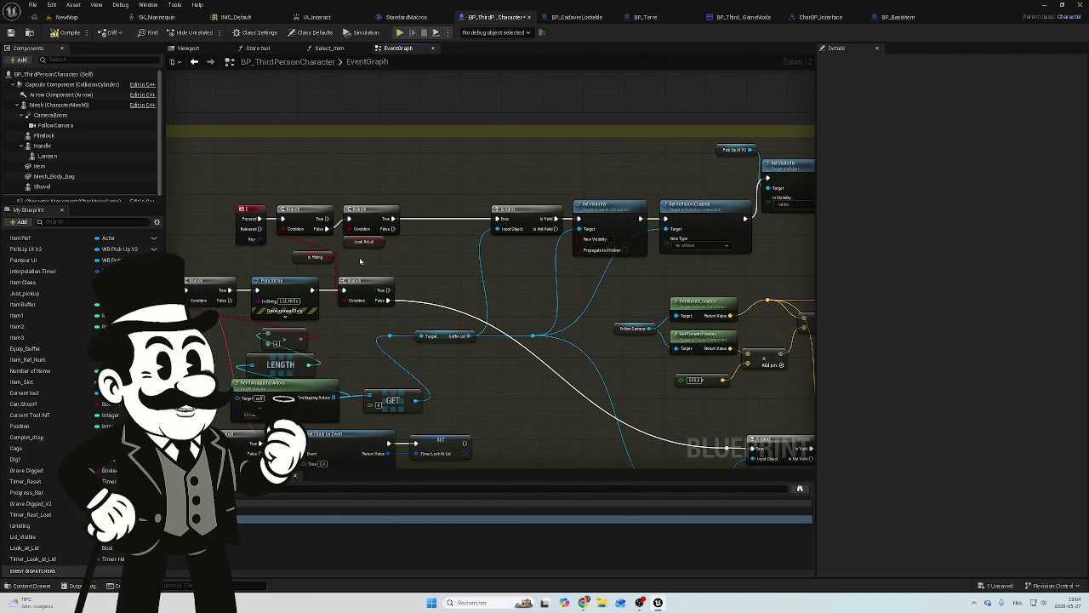
pyautogui.moveTo(416, 247)
pyautogui.mouseDown()
pyautogui.moveTo(550, 212)
pyautogui.moveTo(644, 214)
pyautogui.mouseUp()
pyautogui.moveTo(411, 355)
pyautogui.mouseDown()
pyautogui.moveTo(662, 267)
pyautogui.moveTo(522, 243)
pyautogui.moveTo(301, 299)
pyautogui.mouseUp()
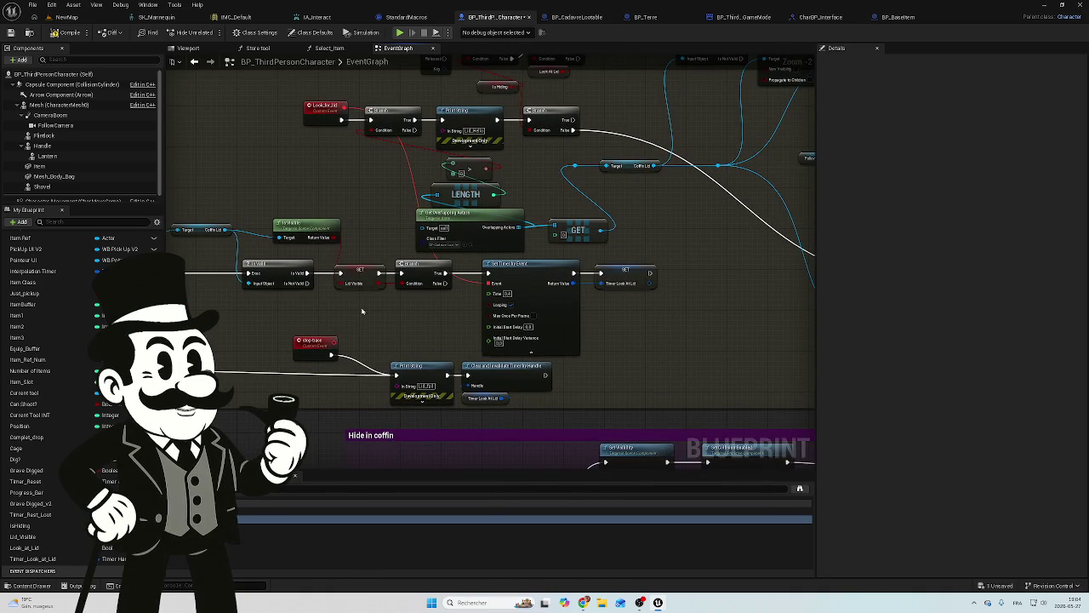
pyautogui.moveTo(382, 380); pyautogui.dragTo(200, 340)
pyautogui.moveTo(594, 204); pyautogui.dragTo(566, 278)
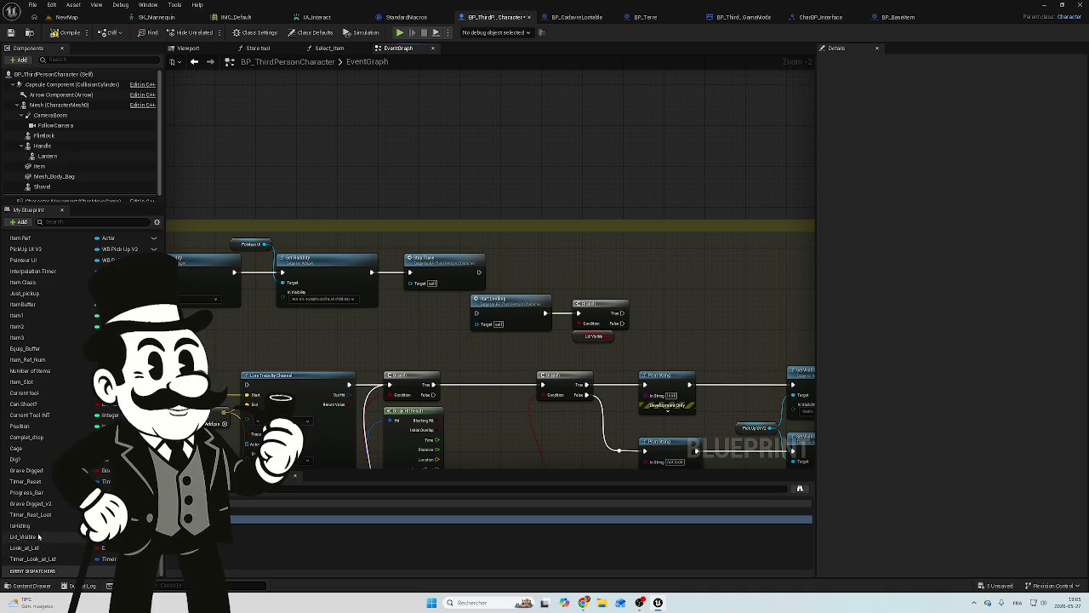
pyautogui.moveTo(39, 536)
pyautogui.mouseDown()
pyautogui.moveTo(170, 477)
pyautogui.moveTo(521, 278)
pyautogui.mouseUp()
pyautogui.click(541, 295)
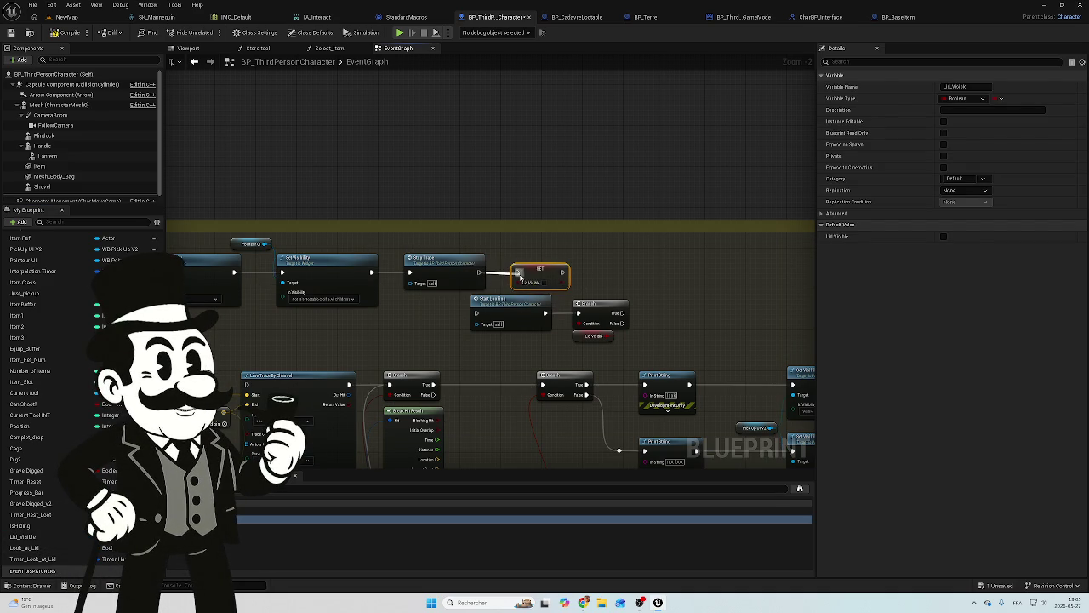
pyautogui.scroll(1, 521, 277)
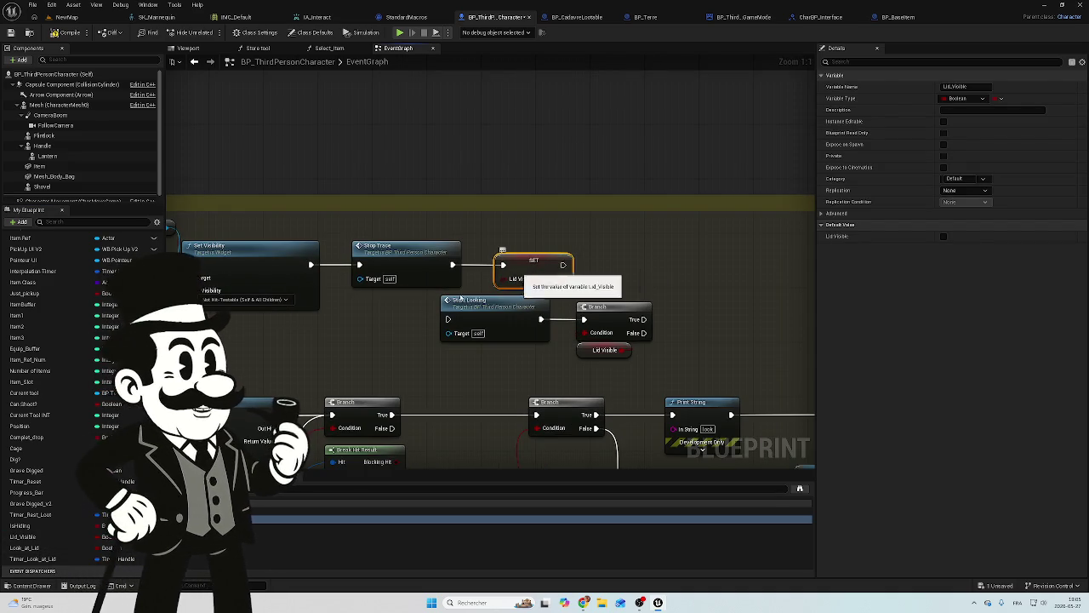
pyautogui.scroll(-6, 494, 280)
pyautogui.scroll(6, 325, 237)
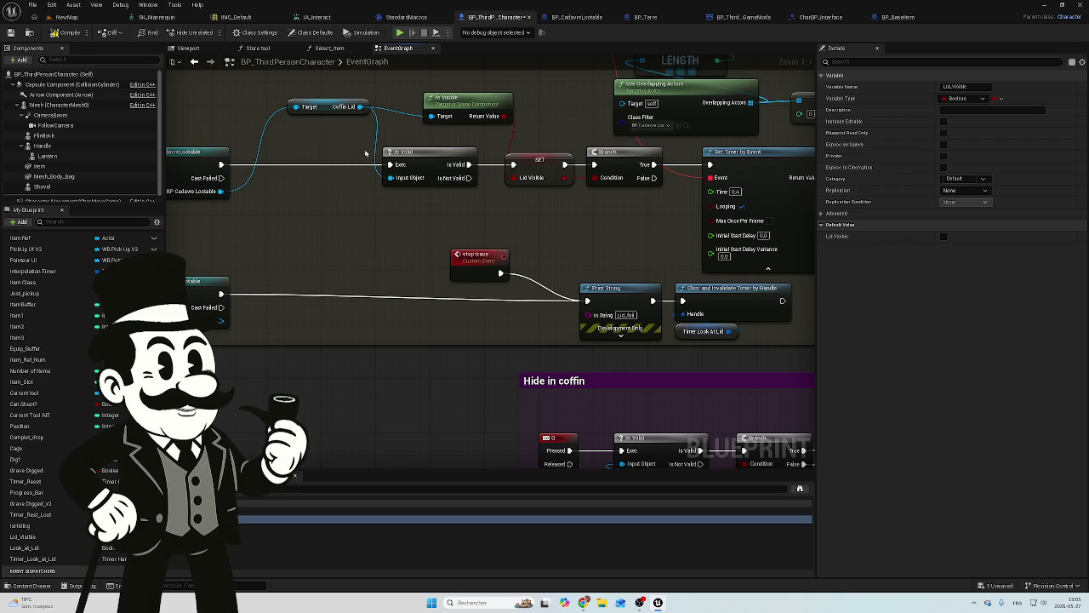
pyautogui.scroll(-3, 591, 244)
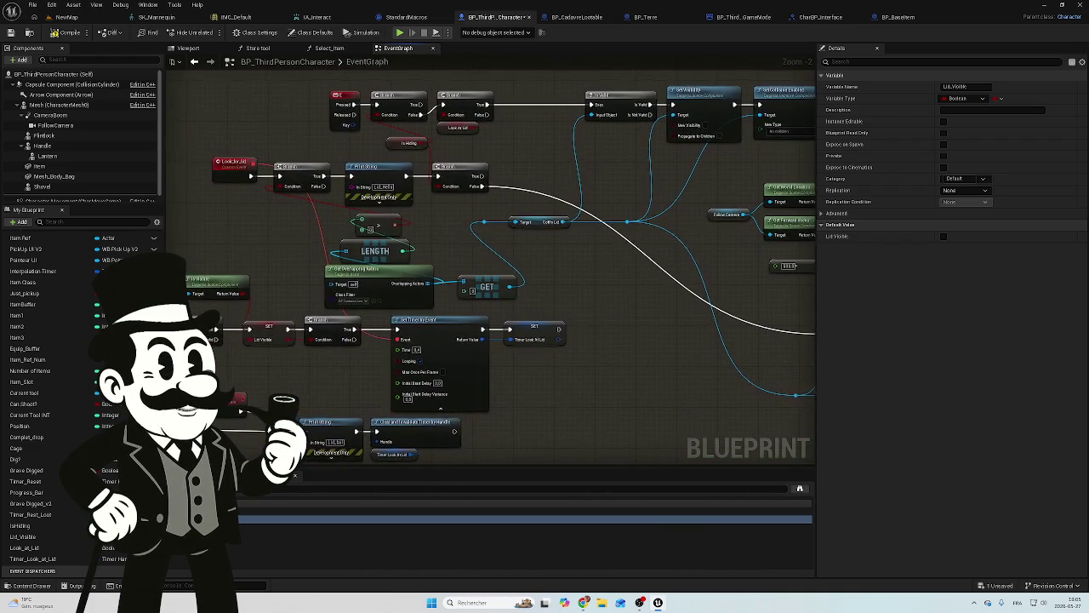
# Compile and save BP_ThirdPersonCharacter, then return to the NewMap level.
pyautogui.click(77, 35)
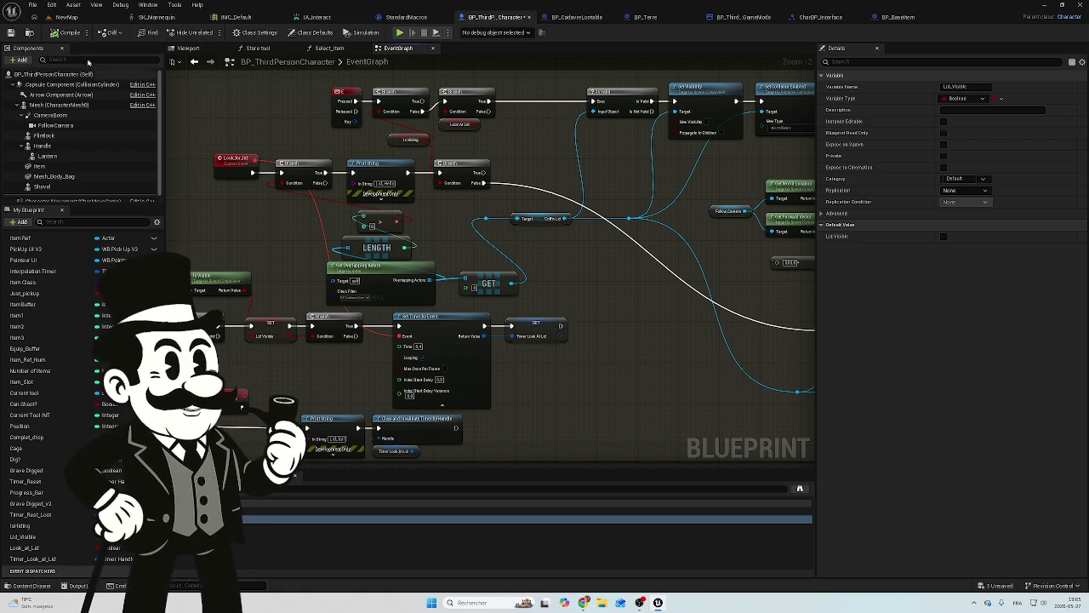
pyautogui.click(1001, 585)
pyautogui.click(607, 396)
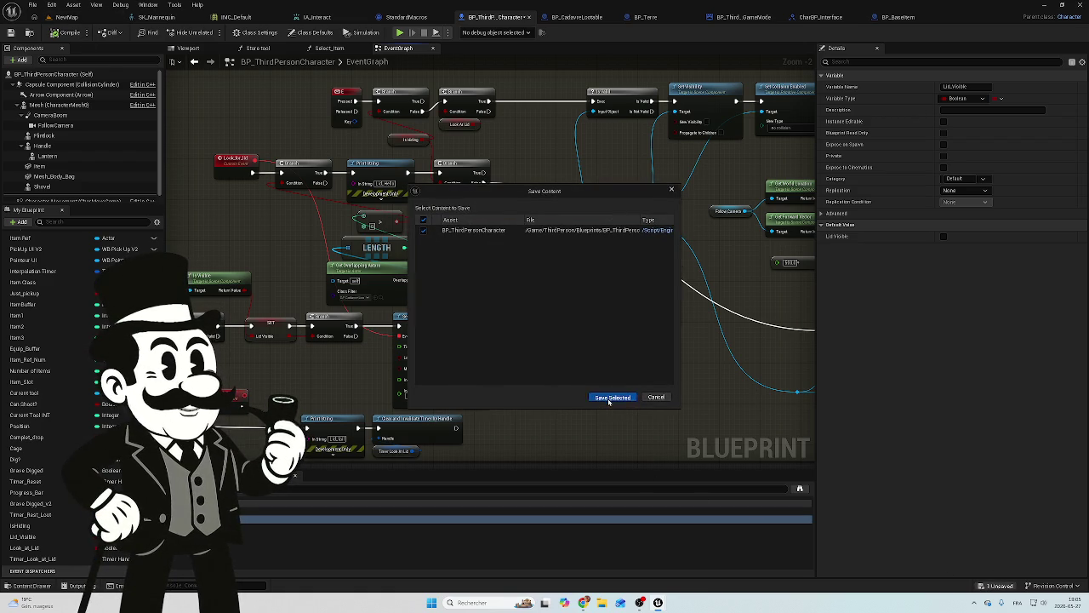
pyautogui.moveTo(607, 402); pyautogui.dragTo(363, 361)
pyautogui.moveTo(668, 358); pyautogui.dragTo(511, 375)
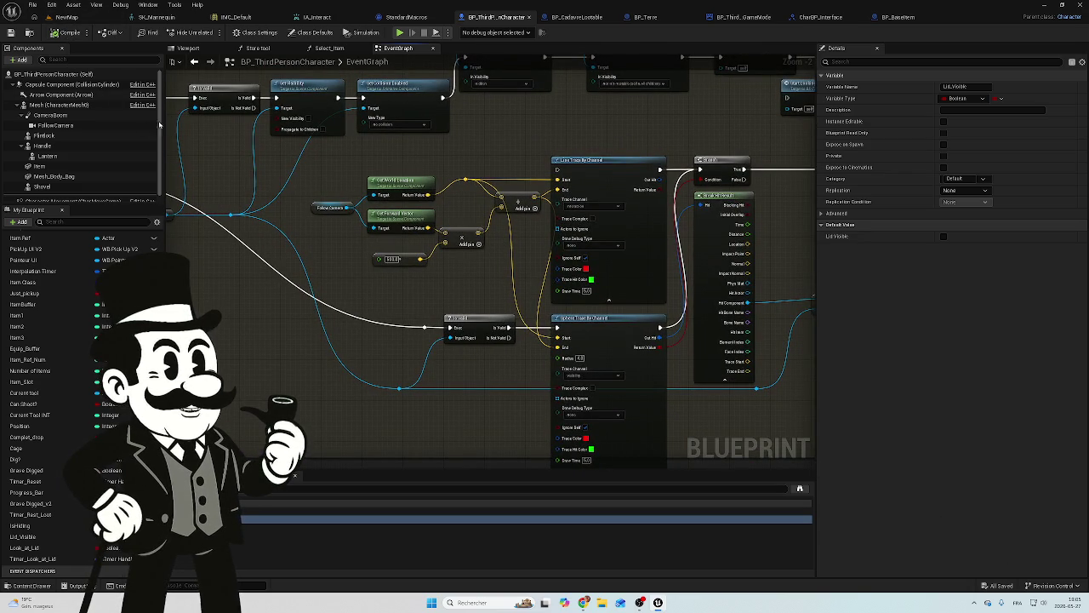
pyautogui.click(67, 17)
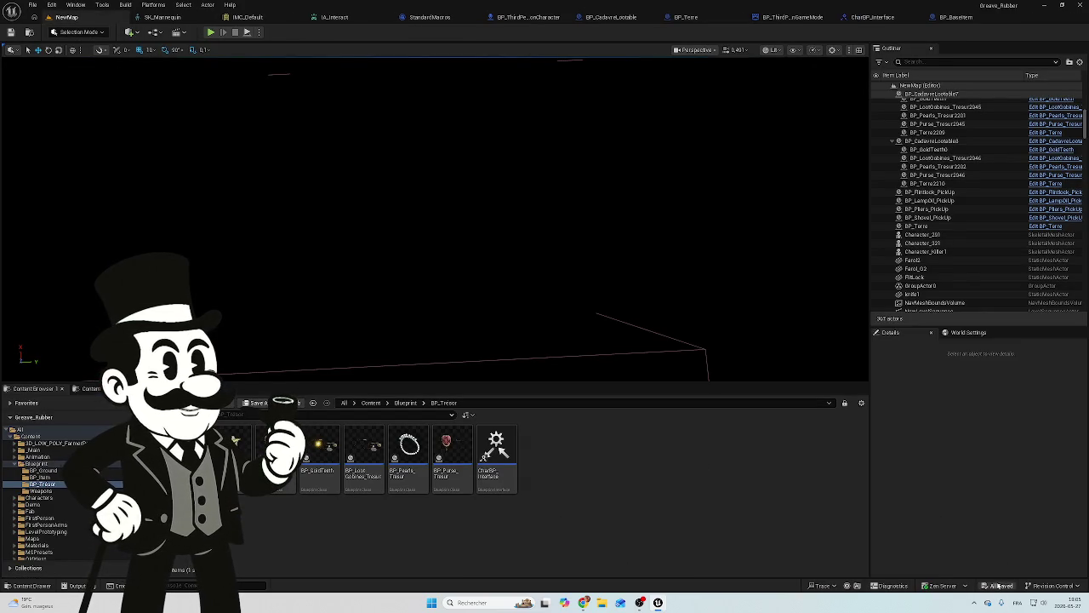
pyautogui.hotkey('alt', 'p')
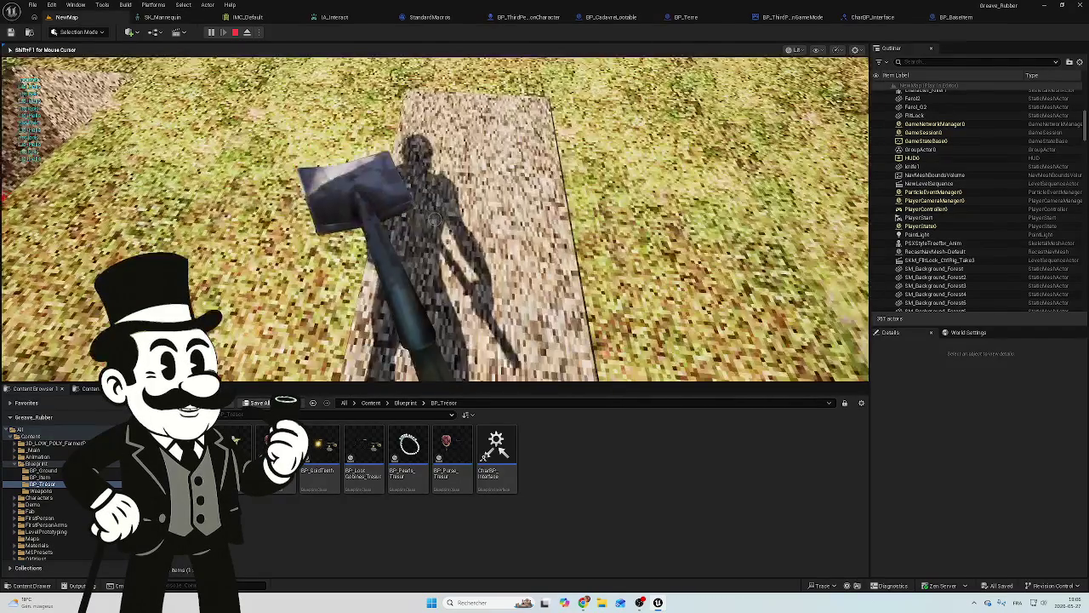
pyautogui.press('w')
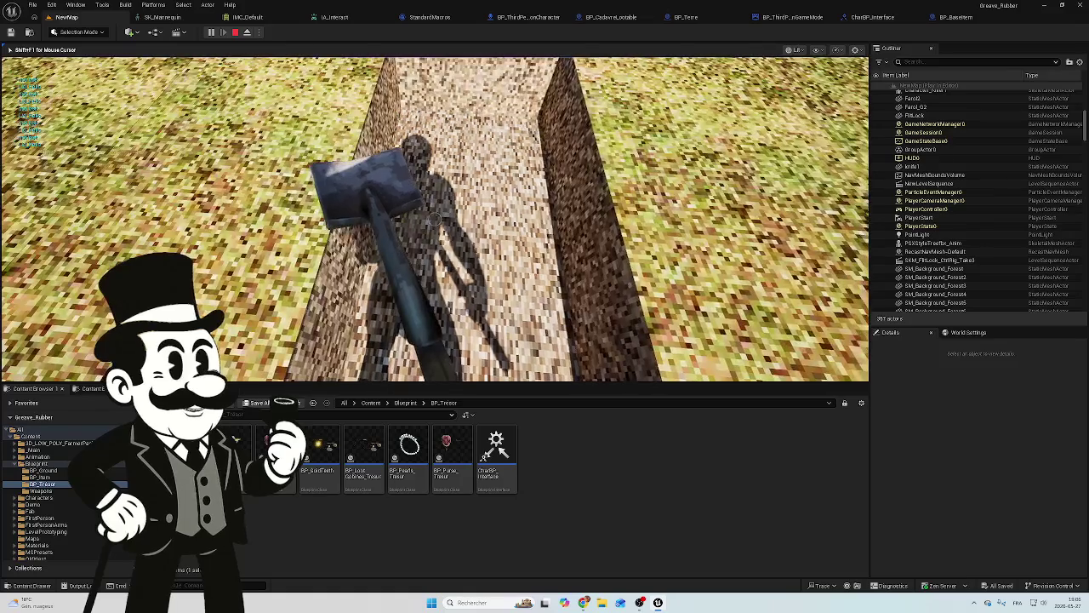
pyautogui.press('w')
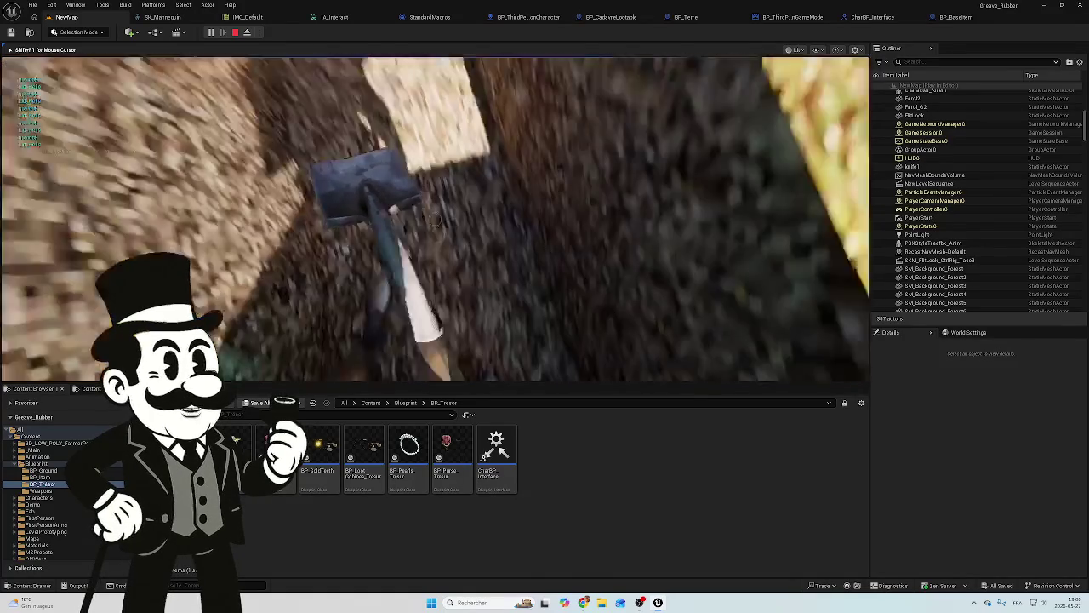
pyautogui.press('w')
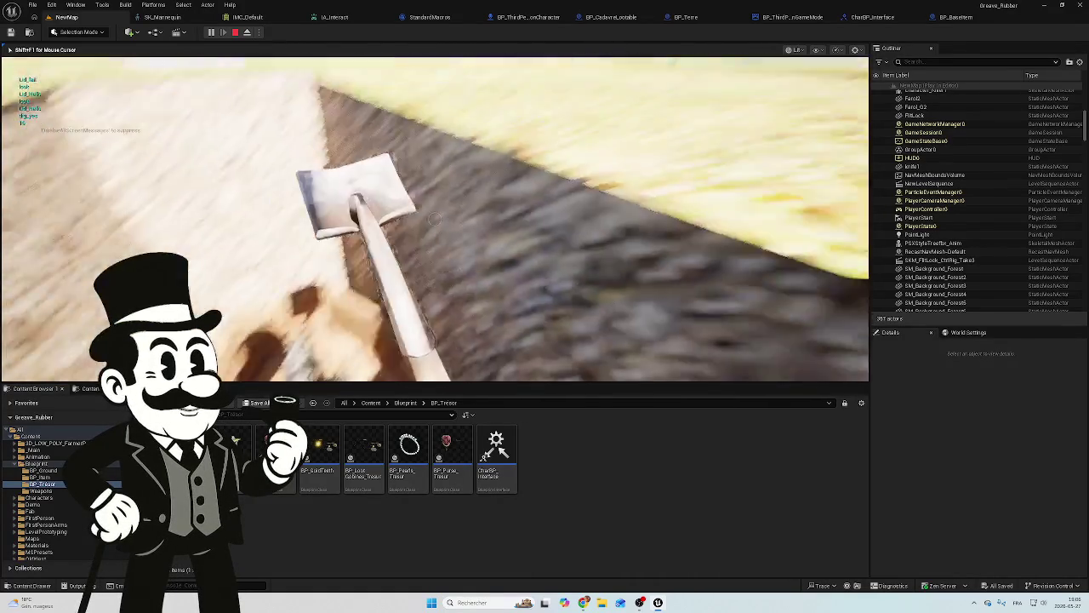
pyautogui.click(434, 219)
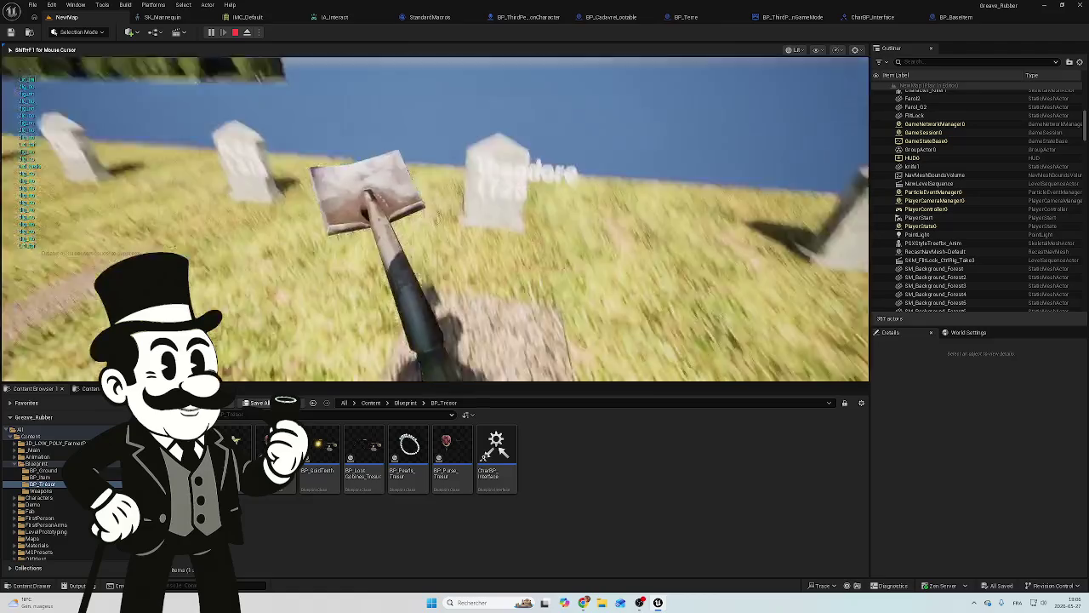
pyautogui.press('e')
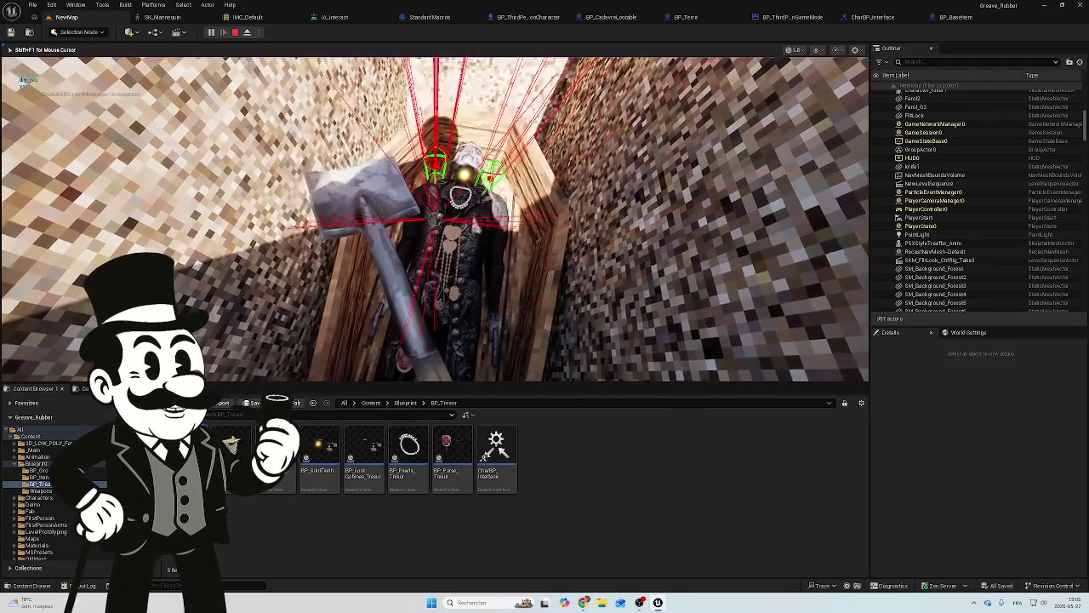
pyautogui.press('e')
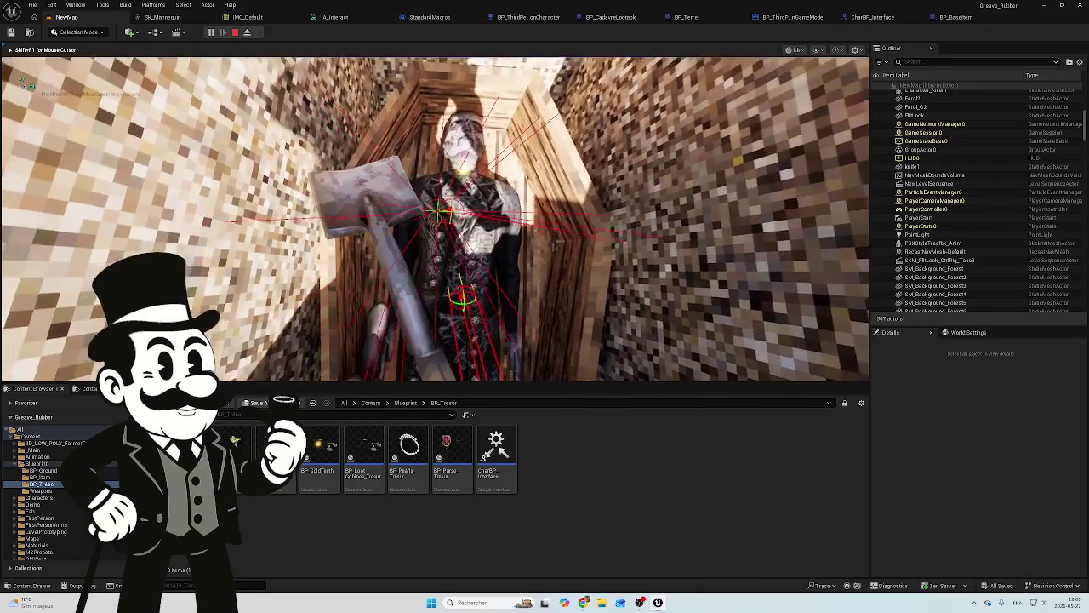
pyautogui.press('Escape')
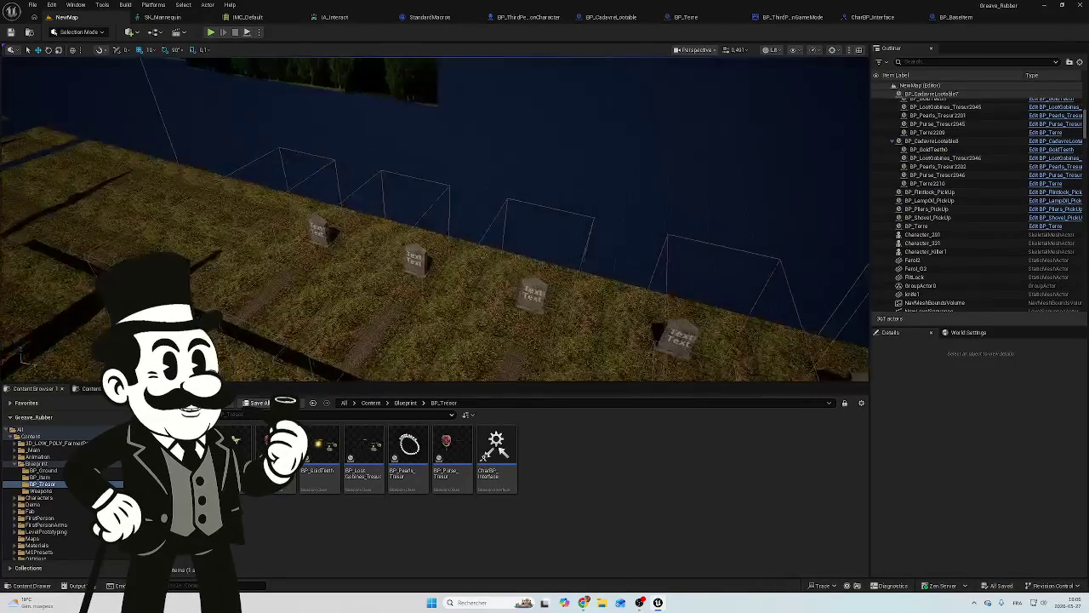
# Orbit the viewport over the gravestones and open graves to the character, then reopen its Event Graph.
pyautogui.moveTo(436, 222); pyautogui.dragTo(476, 213)
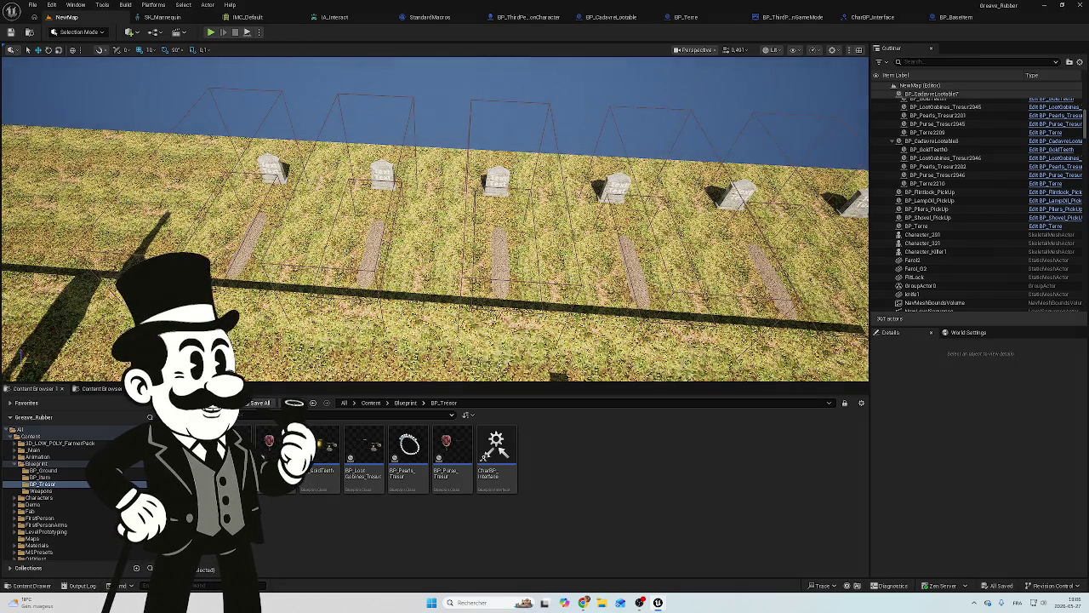
pyautogui.moveTo(436, 221)
pyautogui.mouseDown()
pyautogui.moveTo(436, 256)
pyautogui.moveTo(400, 213)
pyautogui.moveTo(425, 226)
pyautogui.moveTo(395, 256)
pyautogui.moveTo(409, 247)
pyautogui.mouseUp()
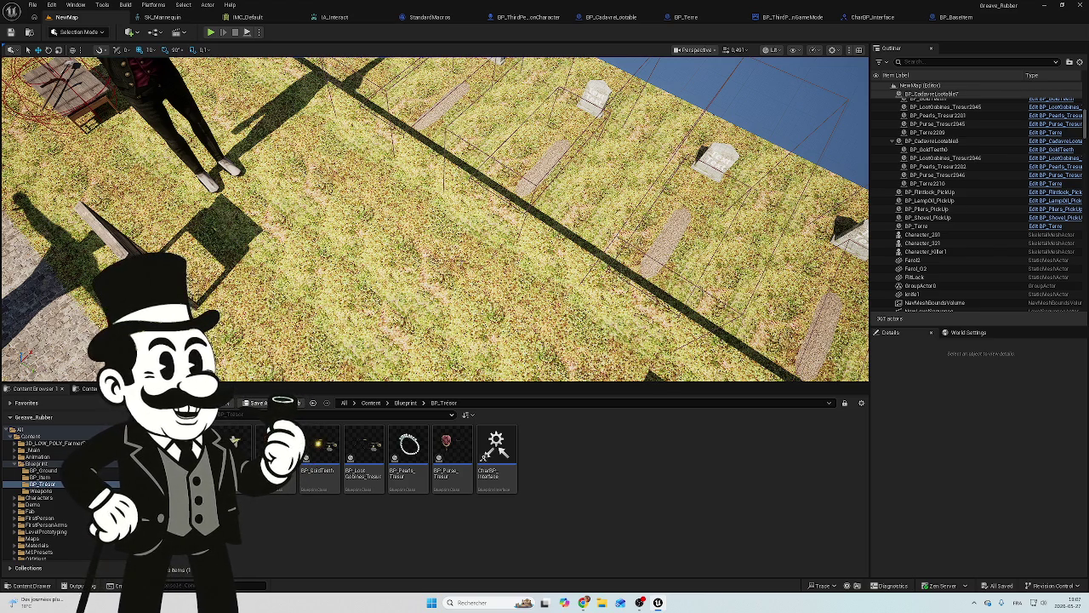
pyautogui.moveTo(436, 218)
pyautogui.mouseDown()
pyautogui.moveTo(126, 122)
pyautogui.moveTo(340, 188)
pyautogui.mouseUp()
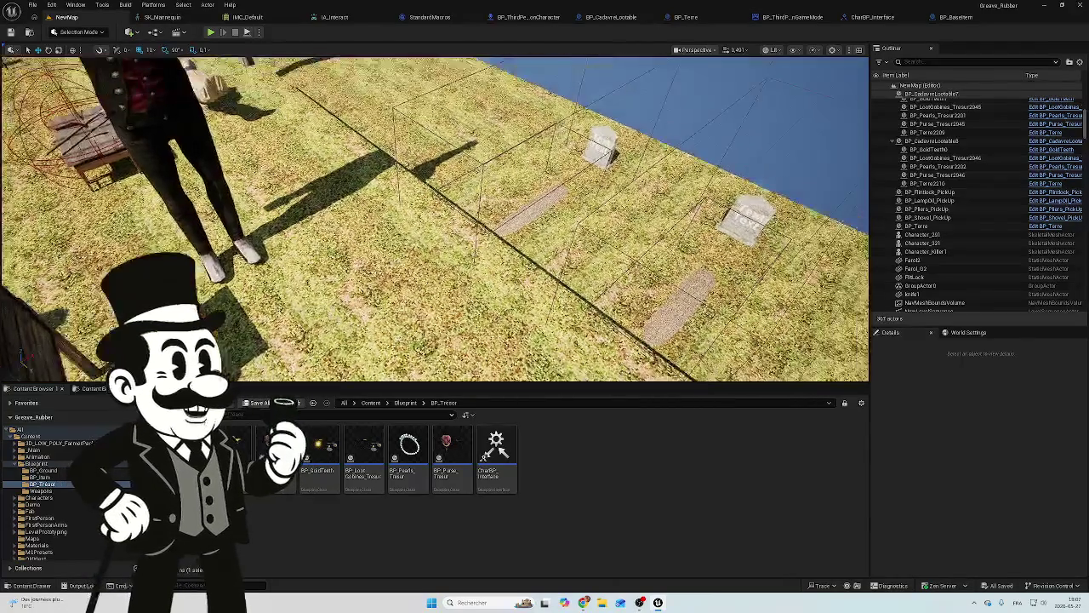
pyautogui.moveTo(461, 264); pyautogui.dragTo(562, 238)
pyautogui.moveTo(221, 338); pyautogui.dragTo(333, 361)
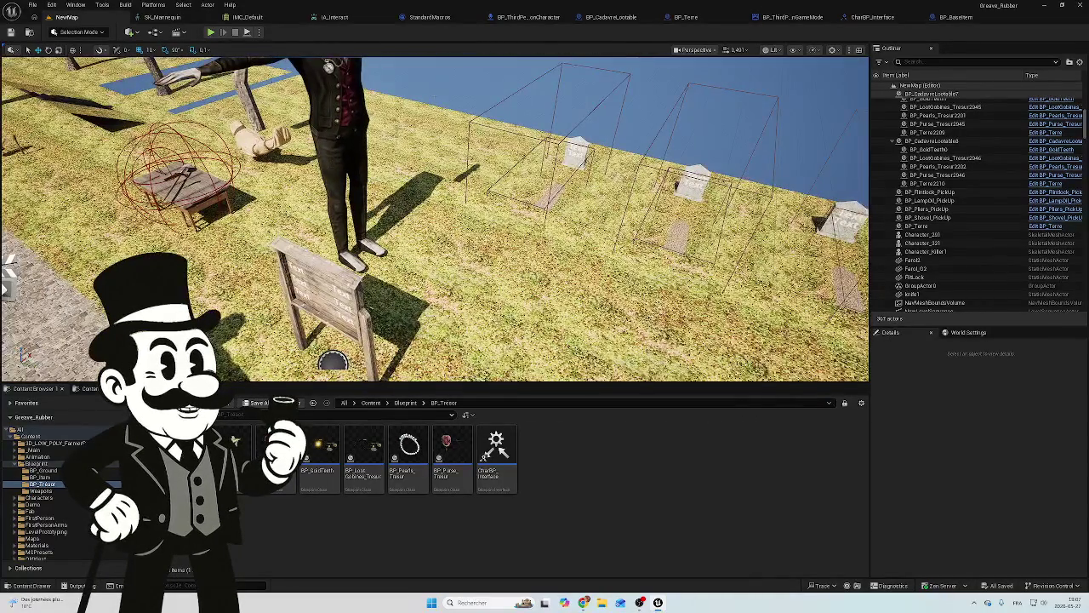
pyautogui.click(527, 17)
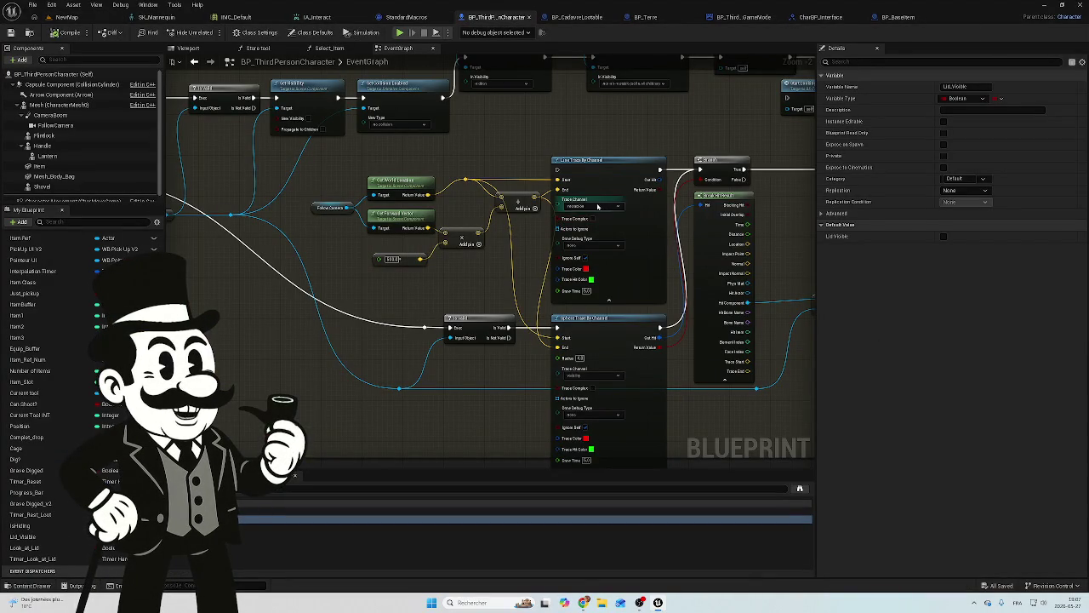
# Remove the execution link from Event Start Trace to the Branch node.
pyautogui.scroll(2, 600, 225)
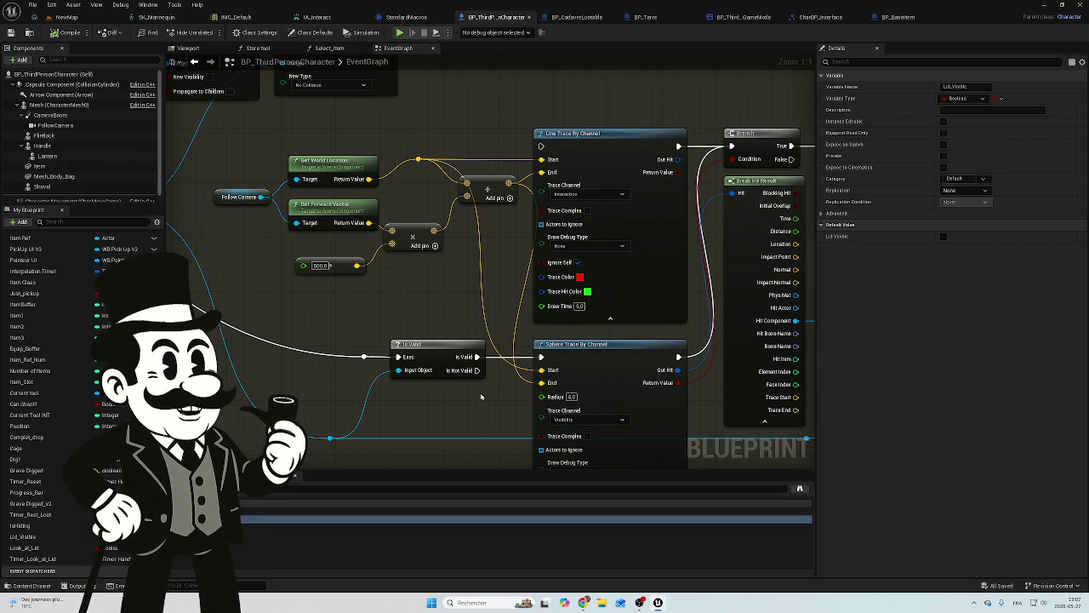
pyautogui.scroll(-5, 428, 401)
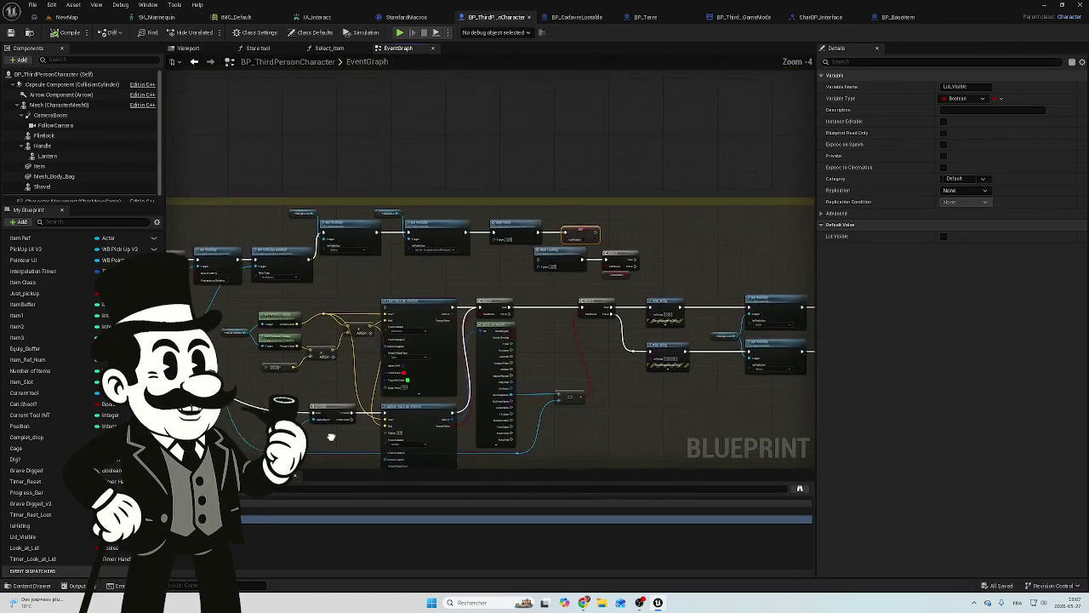
pyautogui.scroll(4, 570, 390)
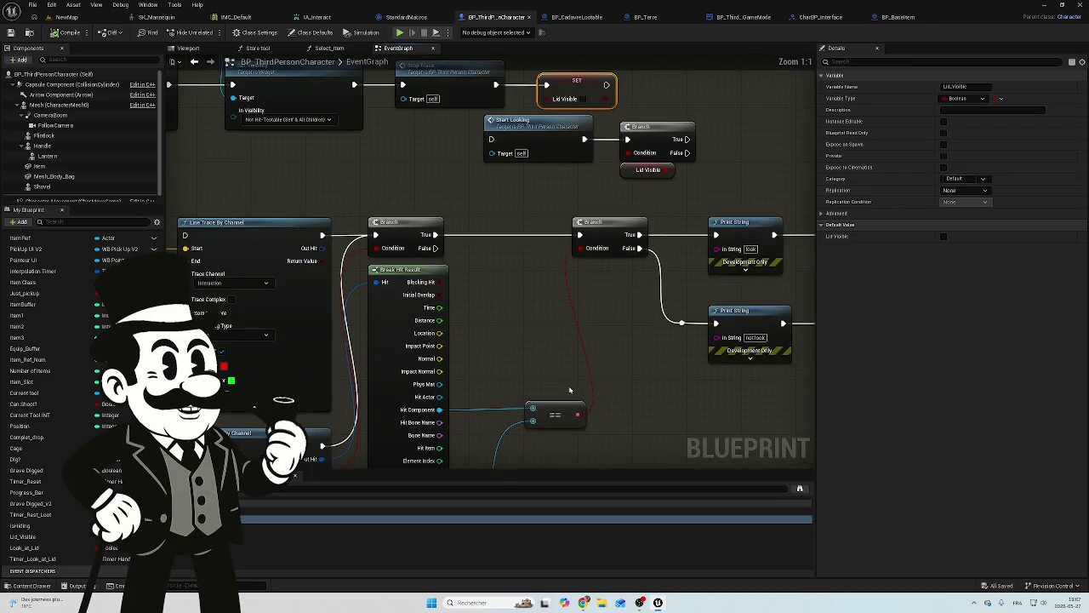
pyautogui.scroll(-7, 570, 390)
pyautogui.scroll(4, 285, 388)
pyautogui.scroll(-4, 285, 387)
pyautogui.scroll(1, 448, 292)
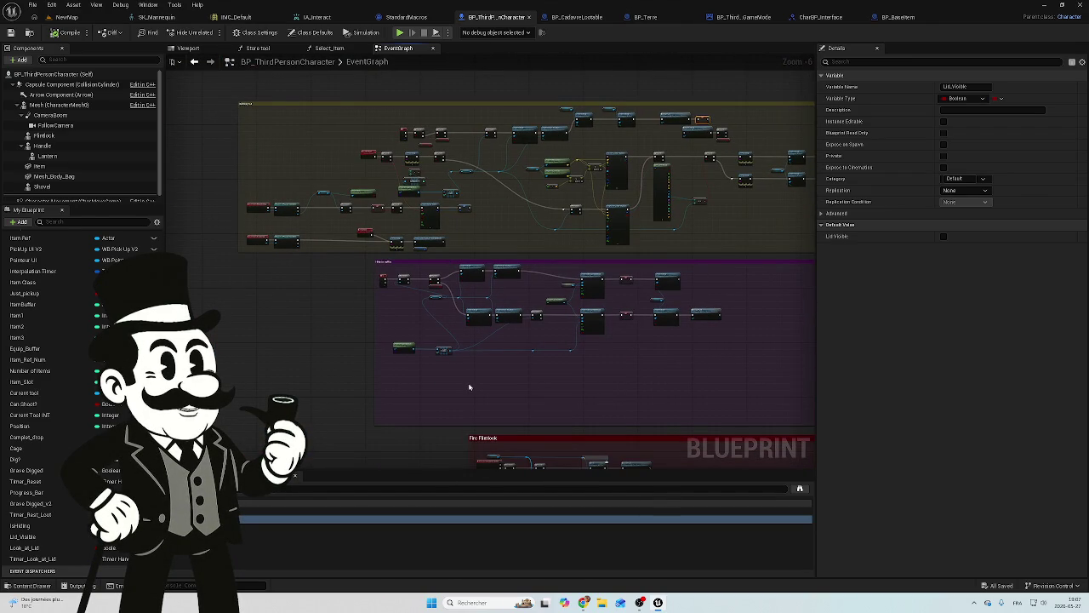
pyautogui.scroll(1, 468, 388)
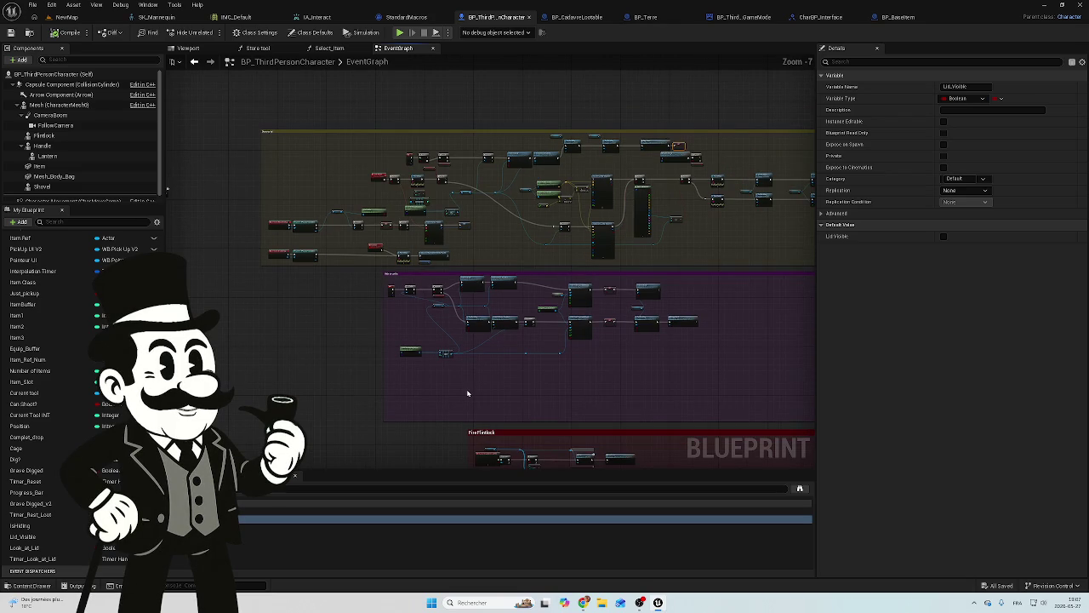
pyautogui.moveTo(468, 393)
pyautogui.mouseDown()
pyautogui.moveTo(469, 316)
pyautogui.moveTo(413, 275)
pyautogui.moveTo(496, 170)
pyautogui.mouseUp()
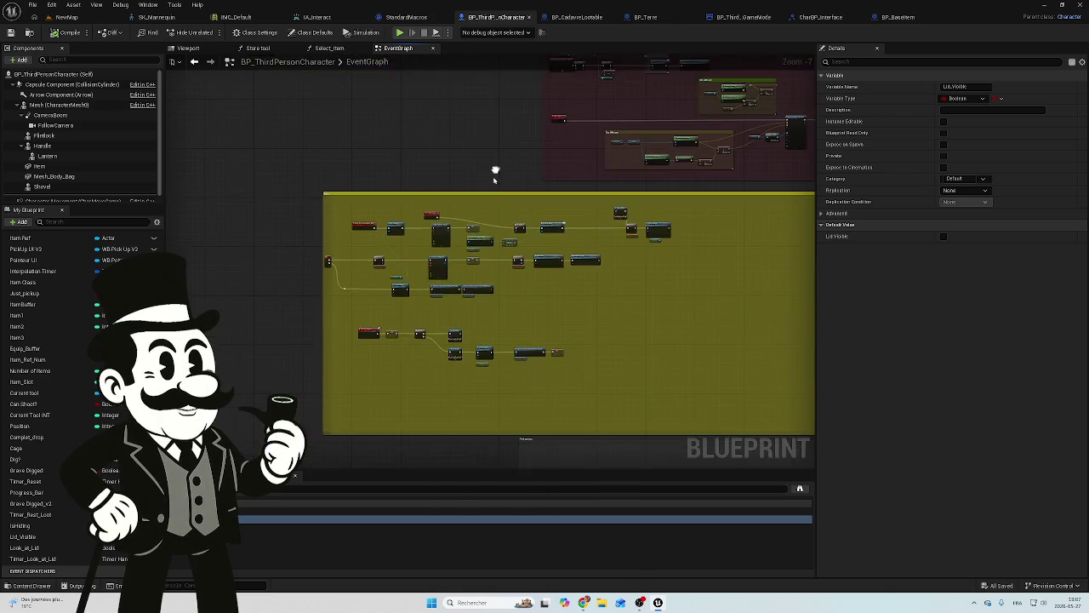
pyautogui.scroll(4, 402, 338)
pyautogui.scroll(-5, 414, 377)
pyautogui.moveTo(414, 377); pyautogui.dragTo(462, 258)
pyautogui.scroll(-2, 450, 292)
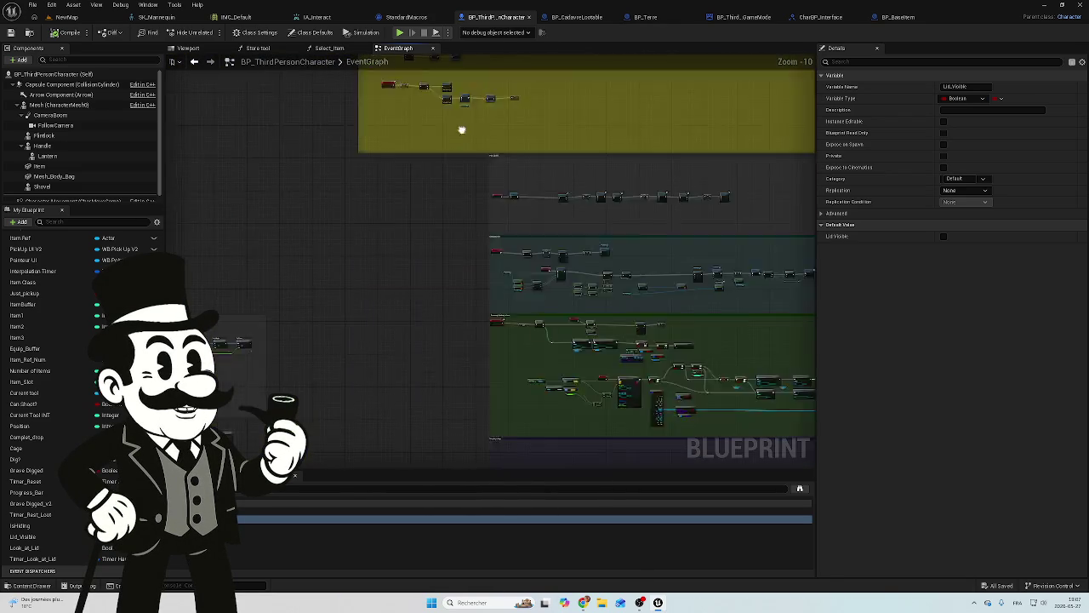
pyautogui.scroll(7, 468, 253)
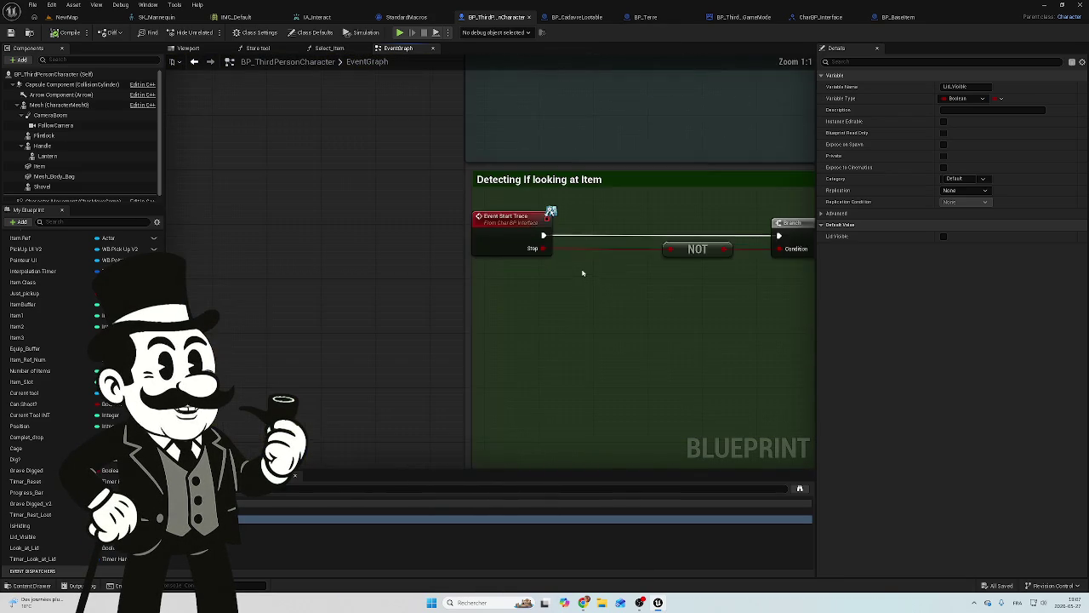
pyautogui.moveTo(620, 282); pyautogui.dragTo(409, 302)
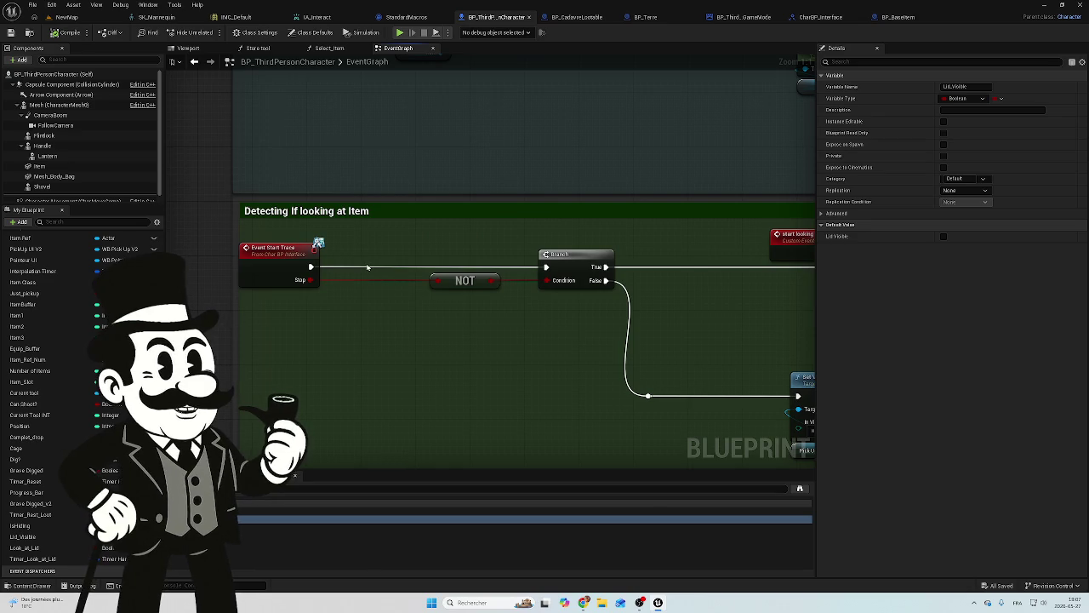
pyautogui.keyDown('alt'); pyautogui.click(381, 268); pyautogui.keyUp('alt')
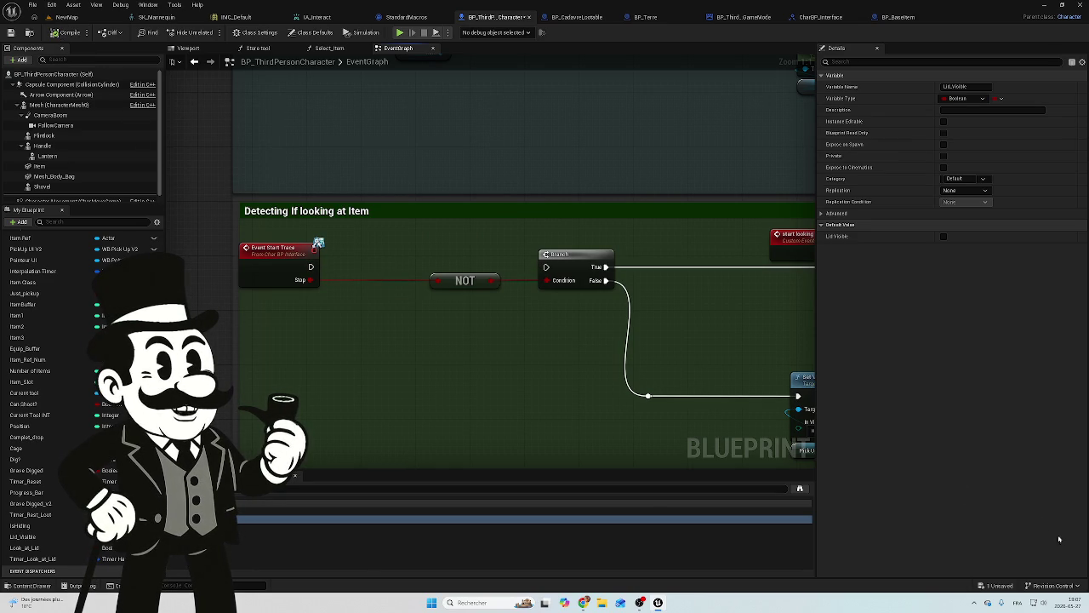
# Save BP_ThirdPersonCharacter and go back to the NewMap level.
pyautogui.click(995, 585)
pyautogui.click(613, 397)
pyautogui.click(73, 21)
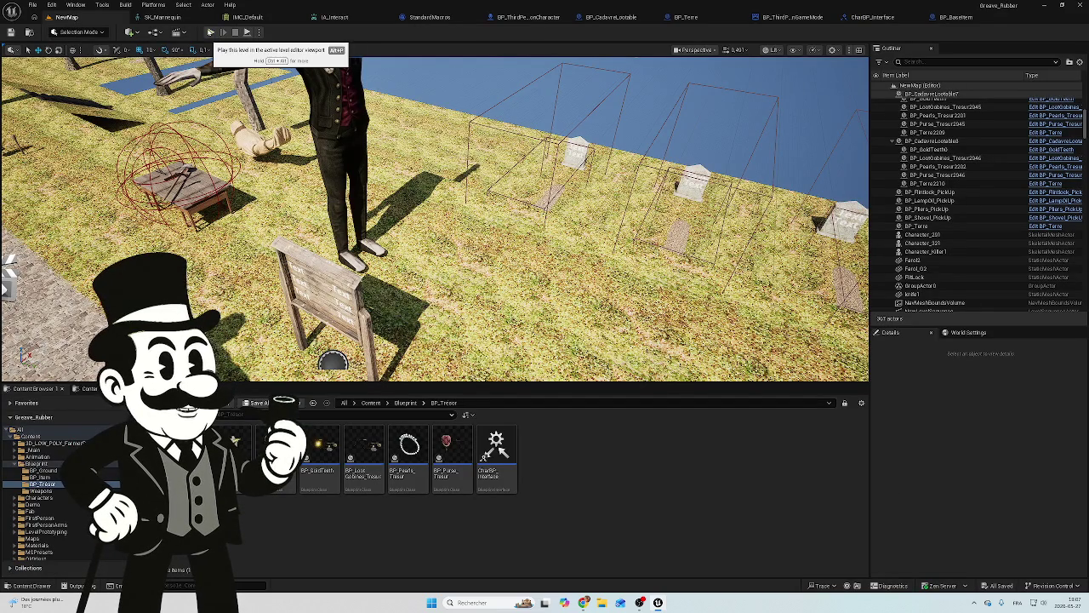
# Play-test NewMap, open the coffin lid with E, then return to the character Blueprint.
pyautogui.click(210, 32)
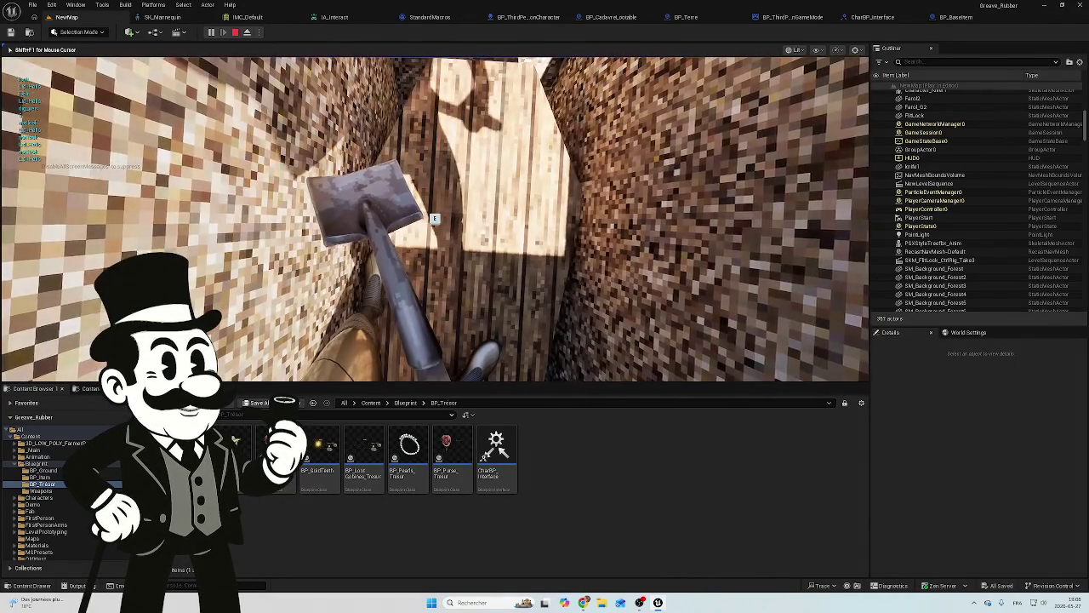
pyautogui.press('e')
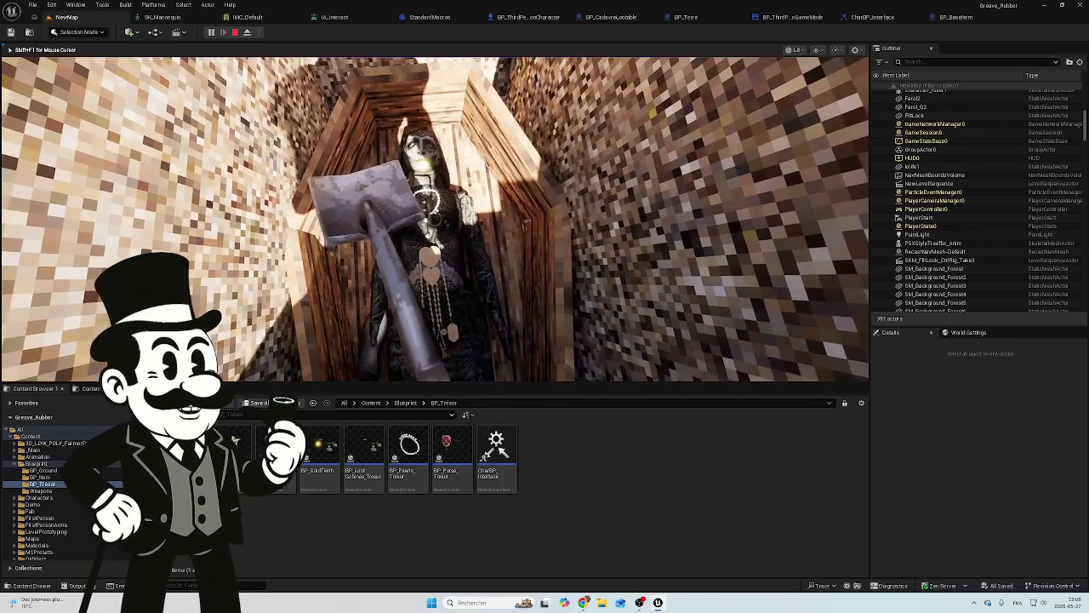
pyautogui.press('Escape')
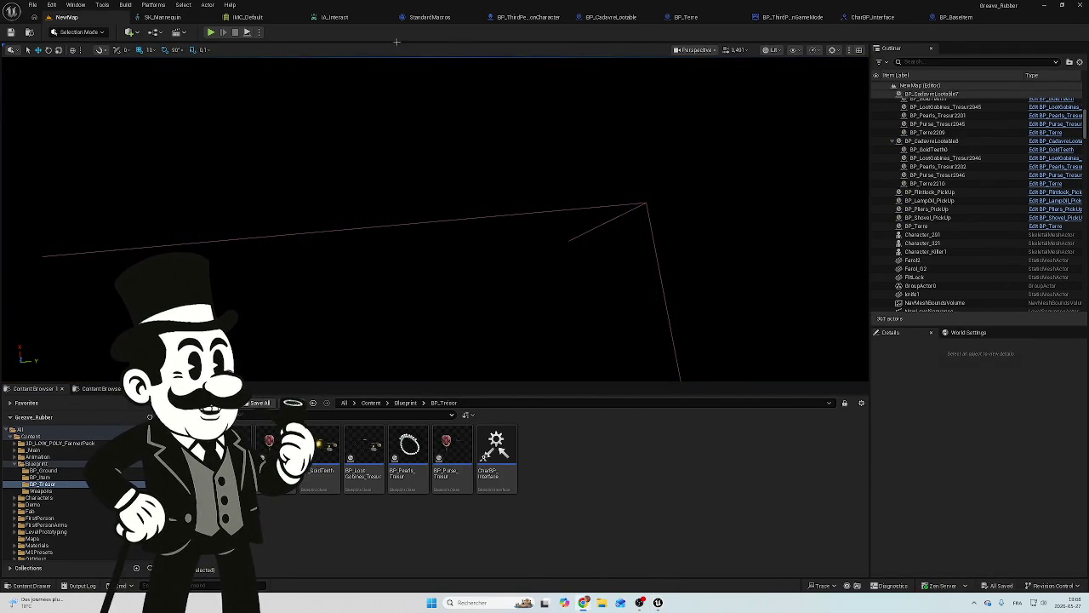
pyautogui.click(523, 17)
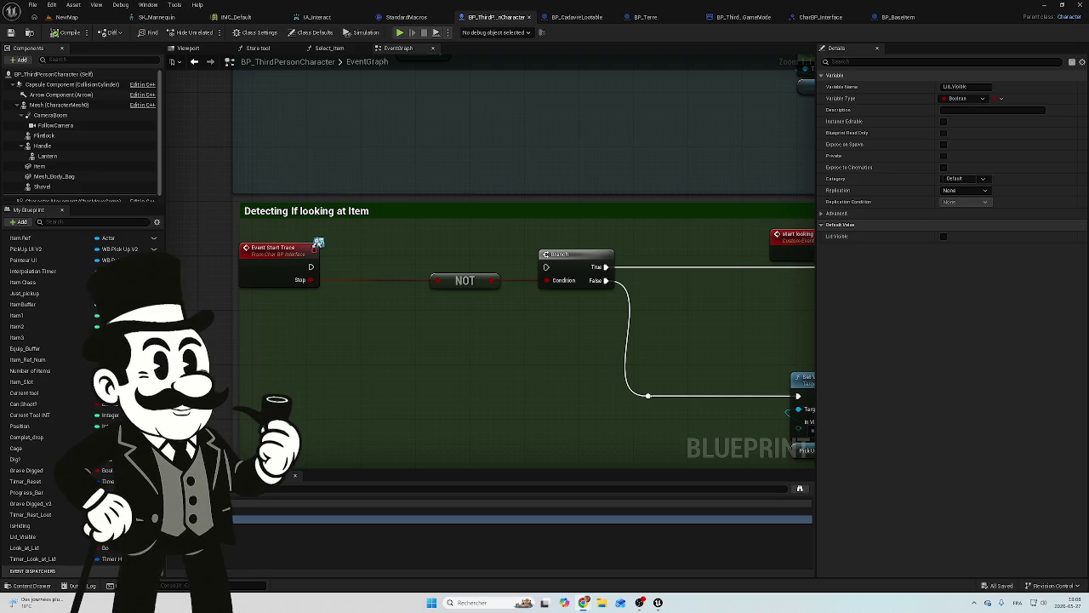
# Zoom around the EventGraph to review Event Start Trace's Stop value feeding NOT into Branch.
pyautogui.scroll(-10, 684, 353)
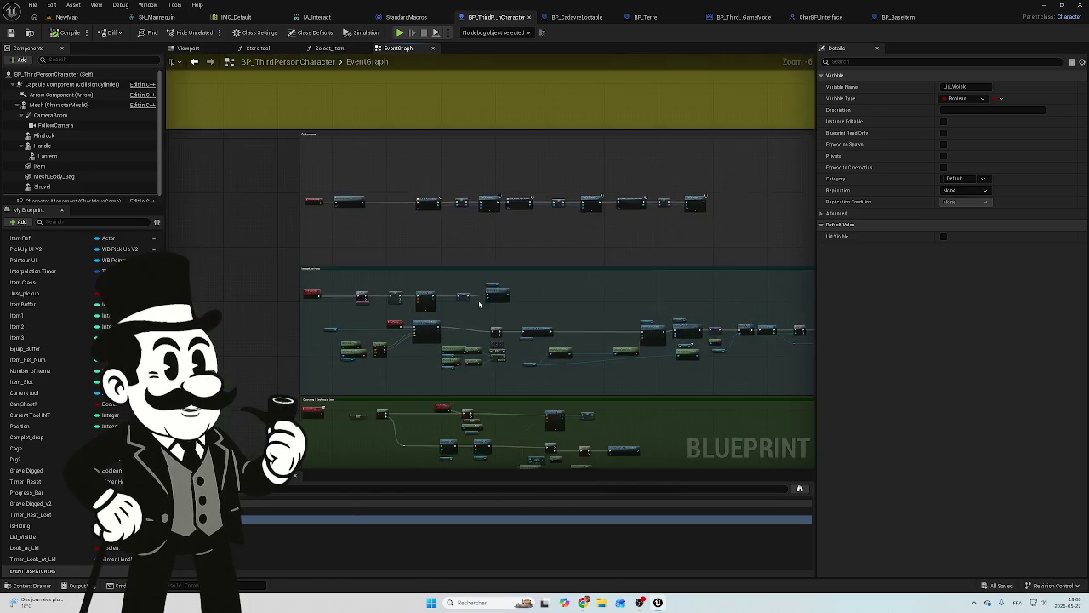
pyautogui.scroll(10, 570, 415)
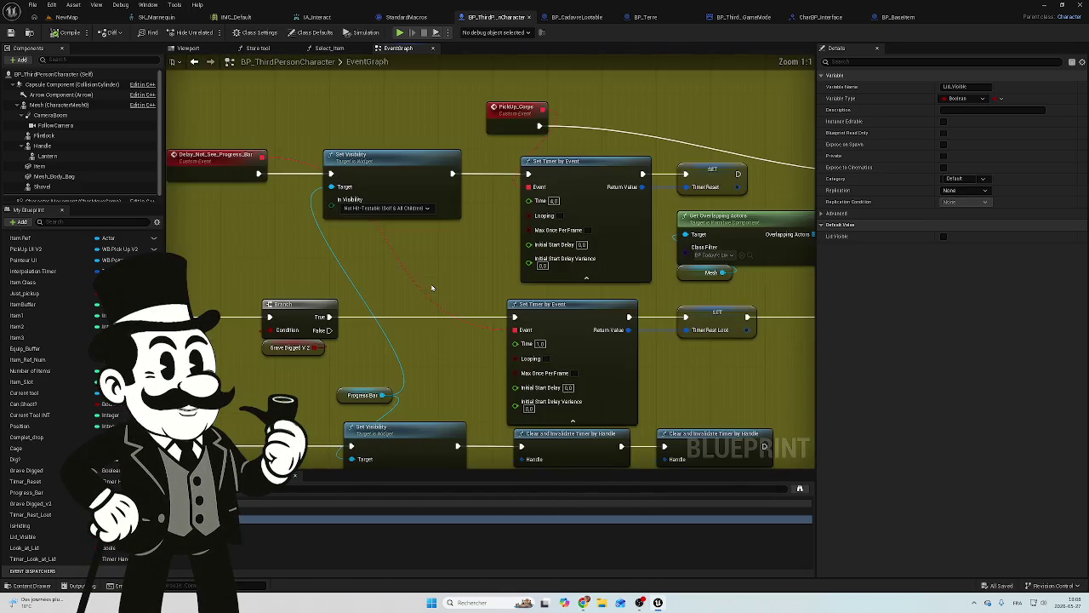
pyautogui.scroll(-8, 465, 418)
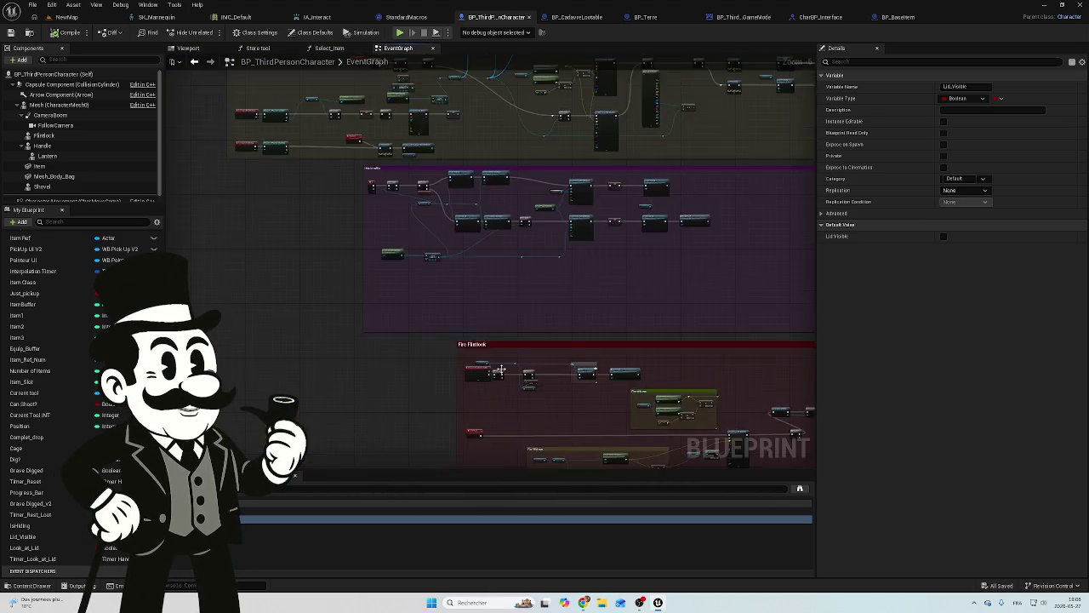
pyautogui.scroll(6, 523, 221)
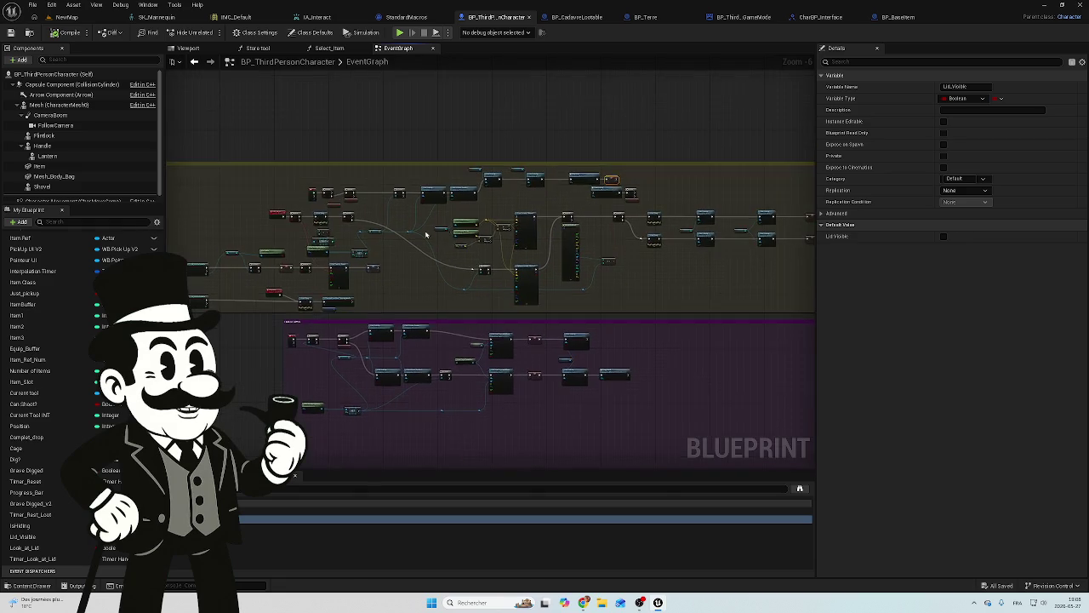
pyautogui.scroll(-3, 545, 249)
pyautogui.scroll(4, 545, 249)
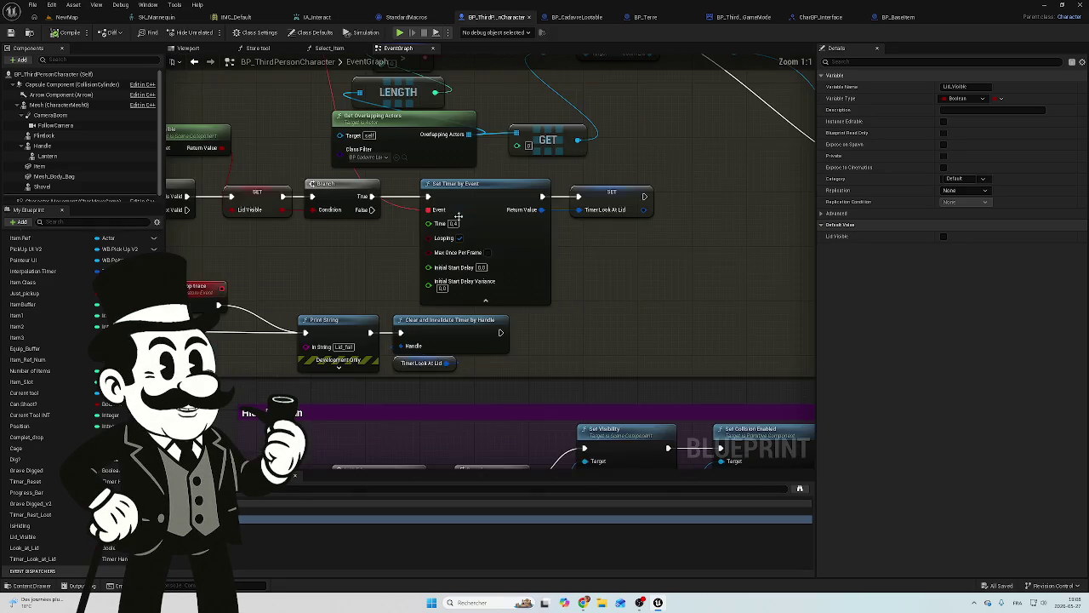
pyautogui.scroll(-4, 247, 315)
pyautogui.scroll(5, 593, 314)
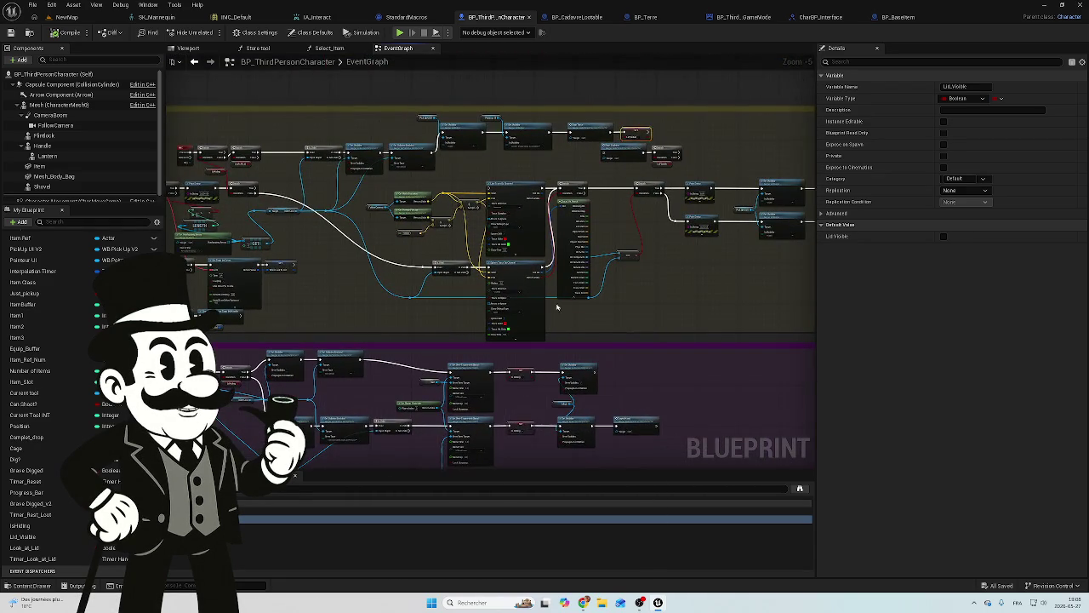
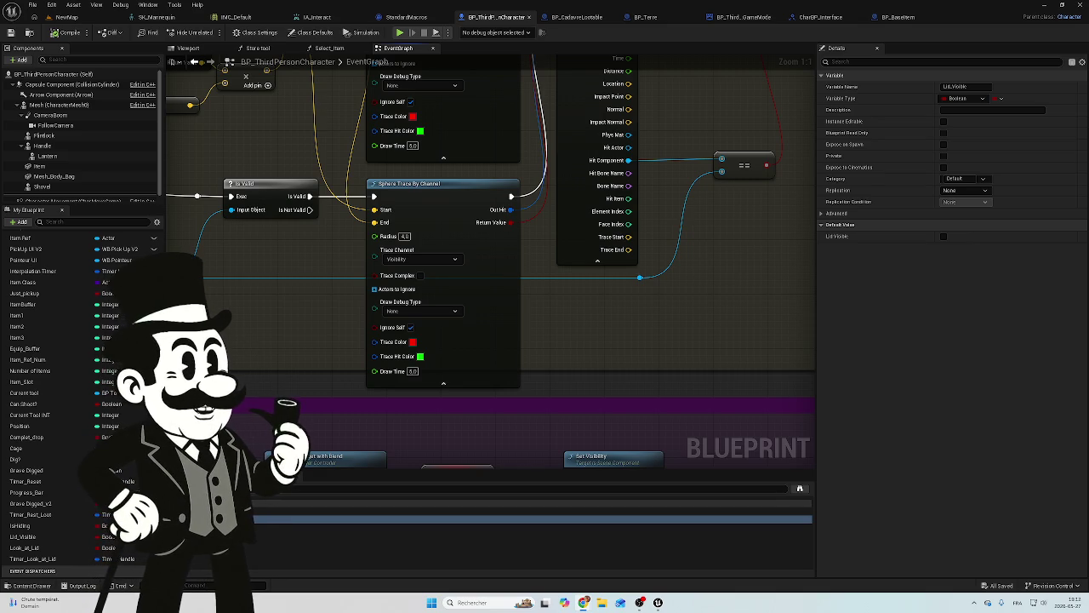
# Move the event graph view to the Stop Trace and SET Lid Visible nodes, clearing any selection.
pyautogui.moveTo(228, 162)
pyautogui.mouseDown()
pyautogui.moveTo(312, 262)
pyautogui.moveTo(637, 331)
pyautogui.mouseUp()
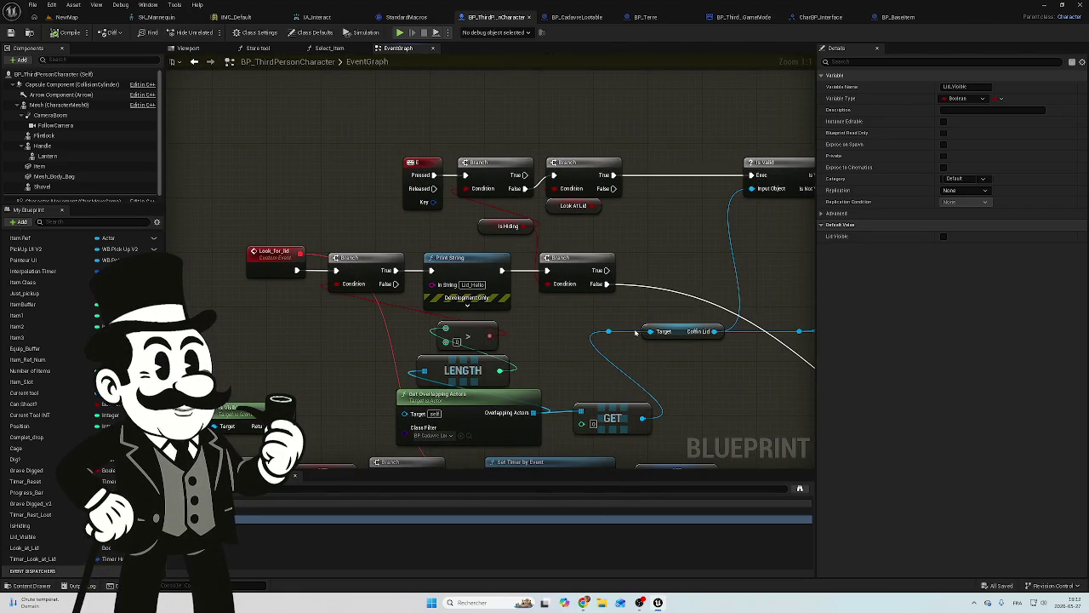
pyautogui.moveTo(513, 84)
pyautogui.mouseDown()
pyautogui.moveTo(512, 258)
pyautogui.moveTo(510, 139)
pyautogui.moveTo(499, 139)
pyautogui.mouseUp()
pyautogui.scroll(-5, 512, 258)
pyautogui.moveTo(593, 284)
pyautogui.mouseDown()
pyautogui.moveTo(610, 445)
pyautogui.moveTo(332, 366)
pyautogui.moveTo(290, 408)
pyautogui.moveTo(293, 386)
pyautogui.mouseUp()
pyautogui.scroll(4, 293, 386)
pyautogui.click(432, 289)
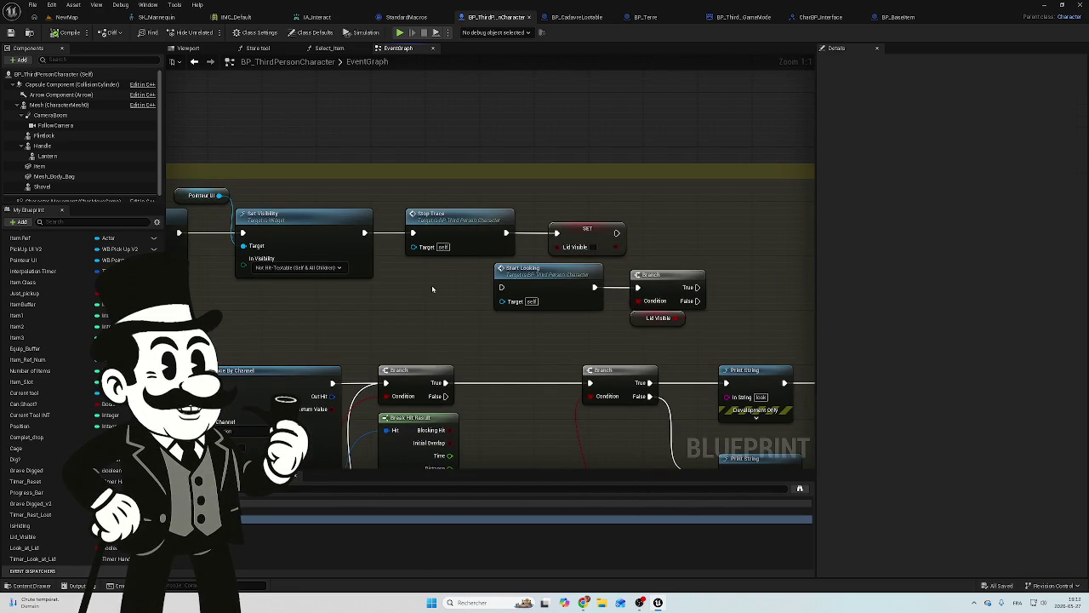
# Add a Start Looking call on SET Lid Visible's exec output, aligned level with SET.
pyautogui.scroll(1, 432, 289)
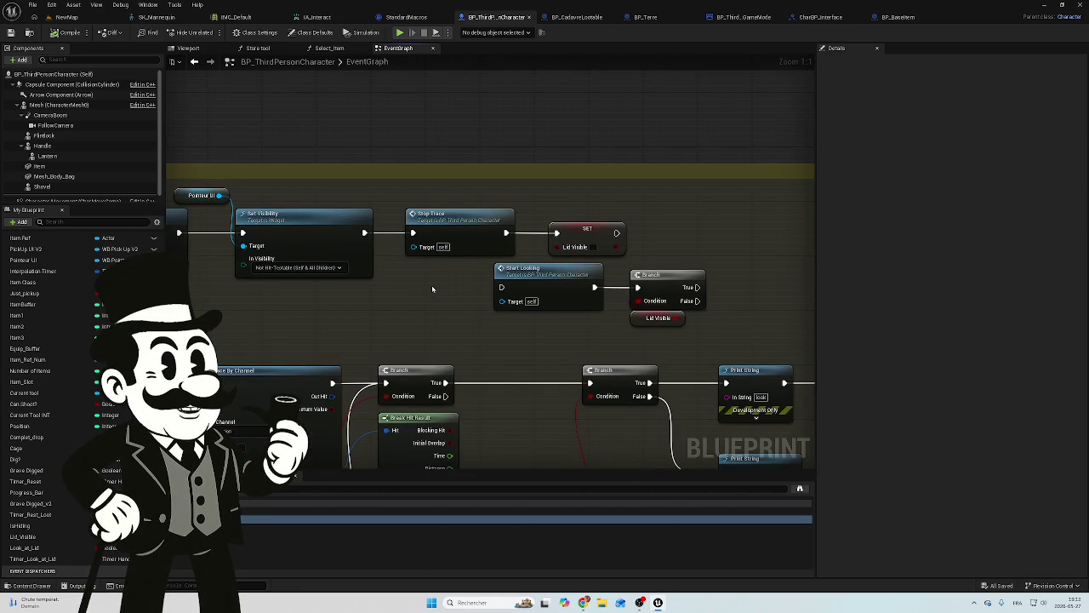
pyautogui.moveTo(432, 290)
pyautogui.mouseDown()
pyautogui.moveTo(647, 275)
pyautogui.moveTo(550, 292)
pyautogui.moveTo(439, 289)
pyautogui.mouseUp()
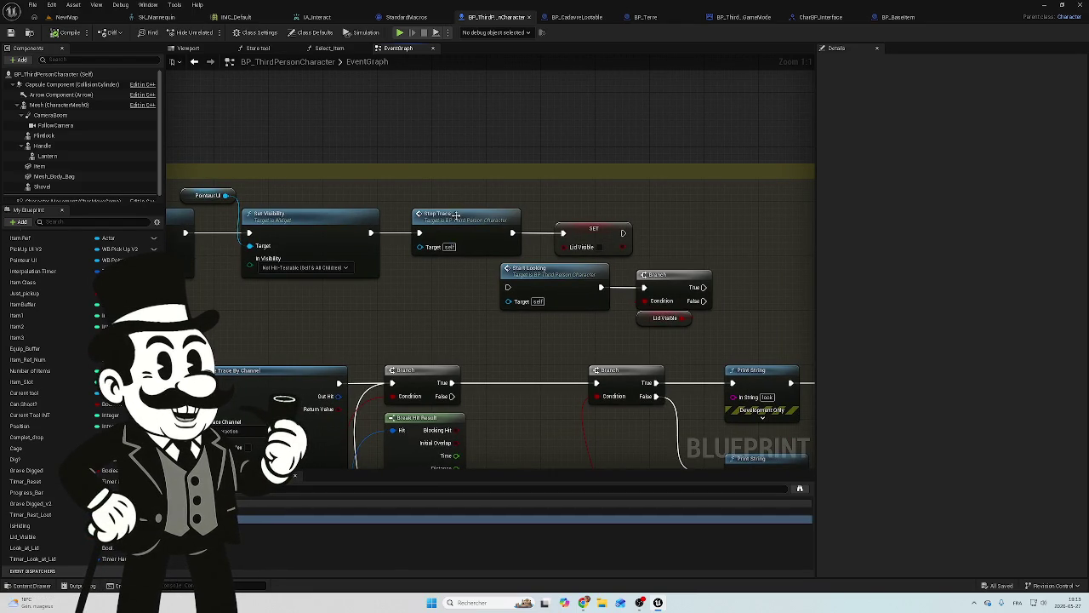
pyautogui.moveTo(445, 316)
pyautogui.mouseDown()
pyautogui.moveTo(452, 306)
pyautogui.moveTo(246, 297)
pyautogui.mouseUp()
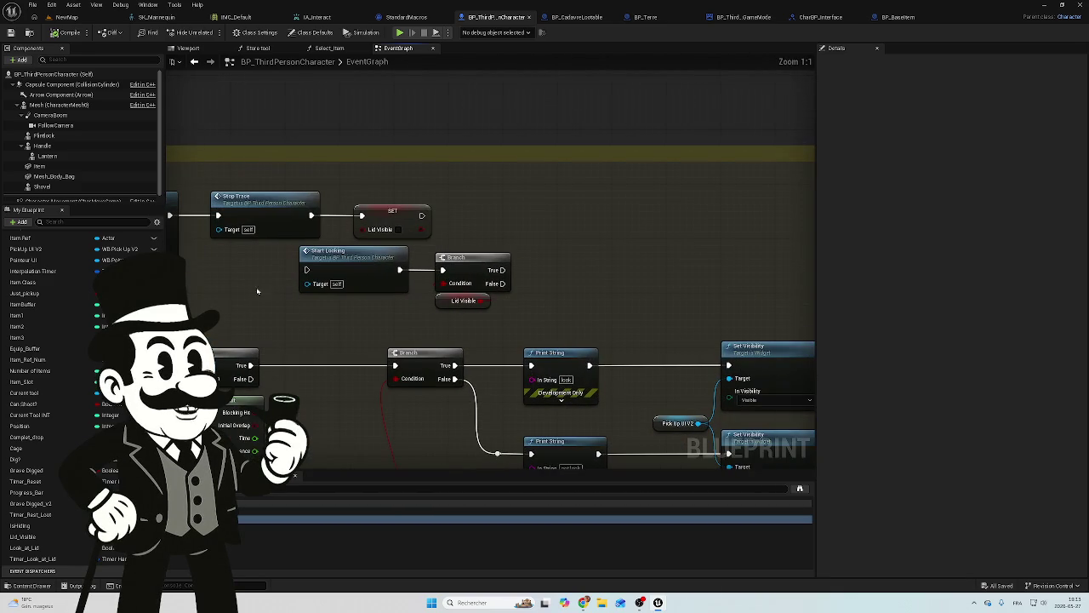
pyautogui.moveTo(421, 216)
pyautogui.mouseDown()
pyautogui.moveTo(466, 216)
pyautogui.moveTo(447, 227)
pyautogui.mouseUp()
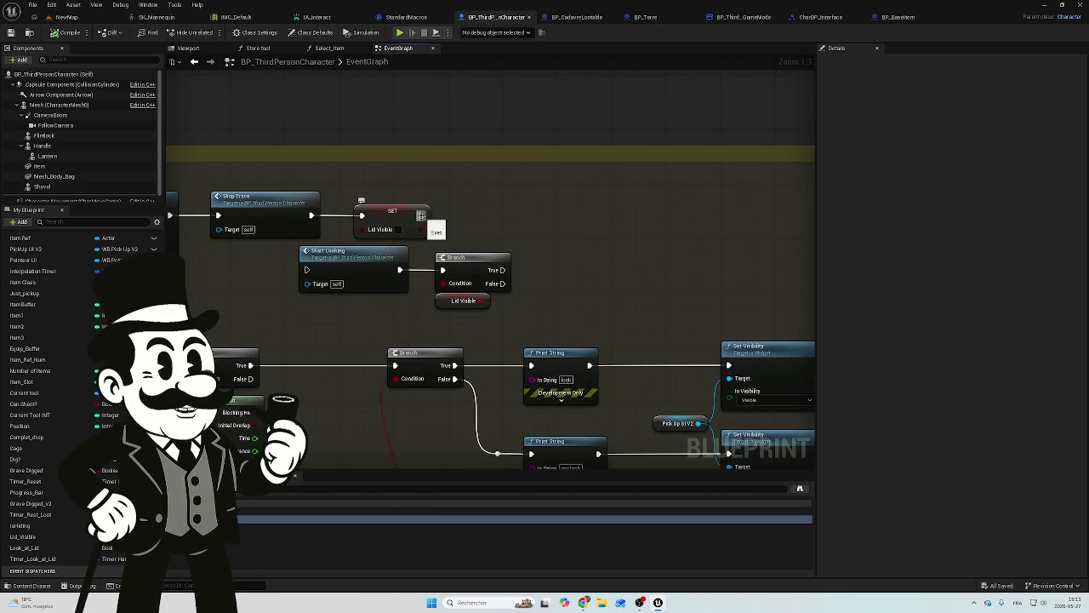
pyautogui.moveTo(420, 216); pyautogui.dragTo(470, 219)
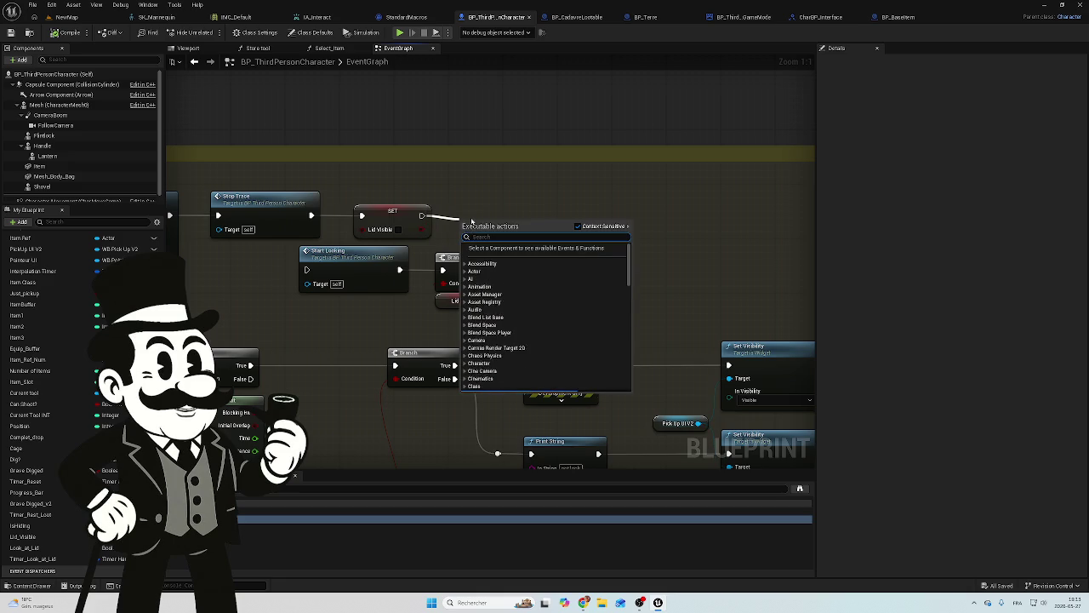
pyautogui.write('sta')
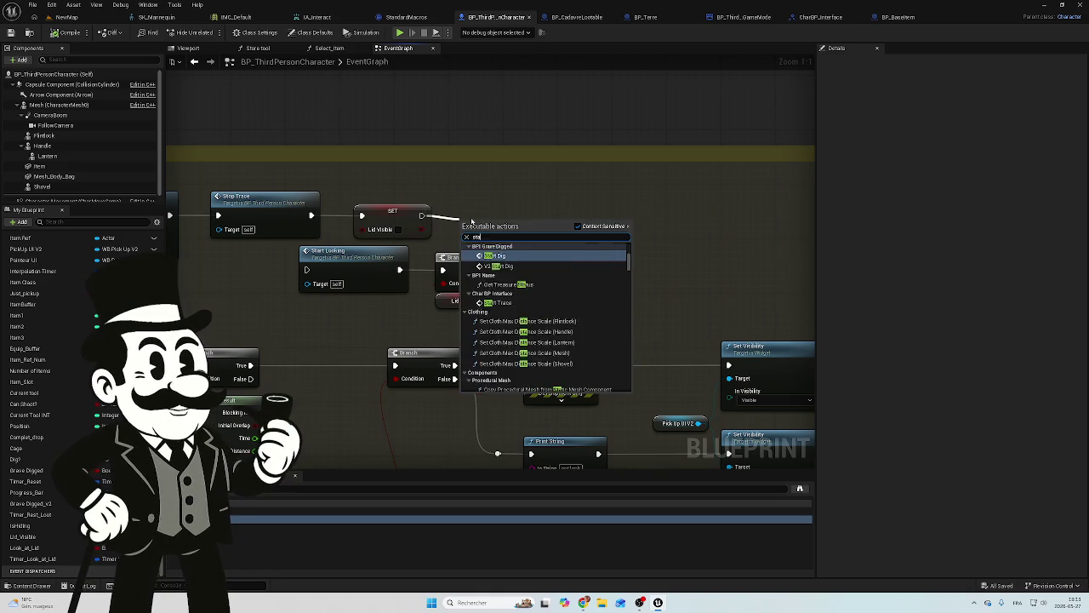
pyautogui.write('rt')
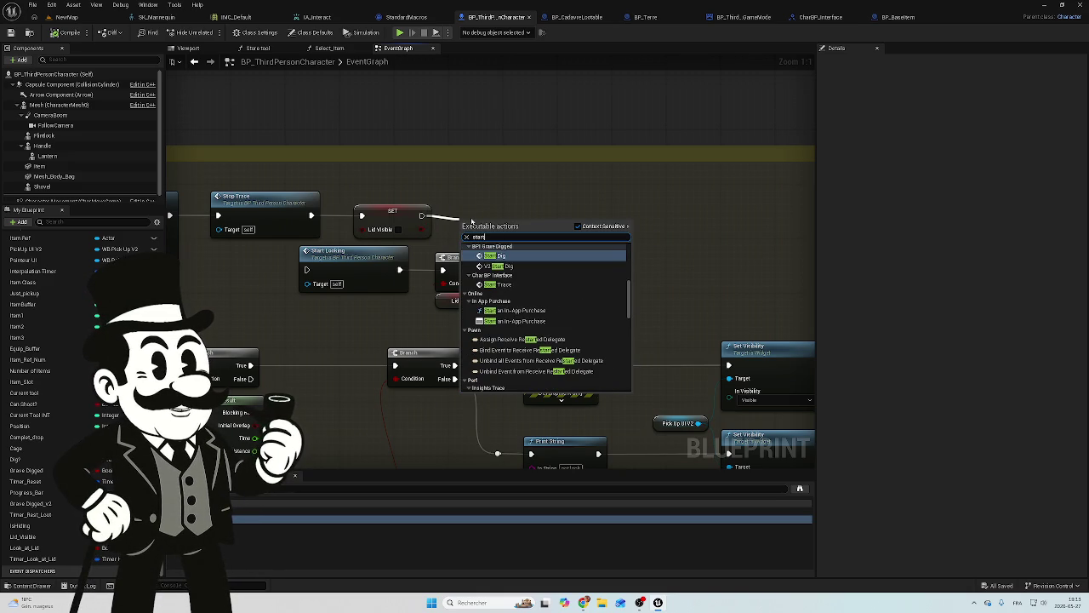
pyautogui.write(' lo')
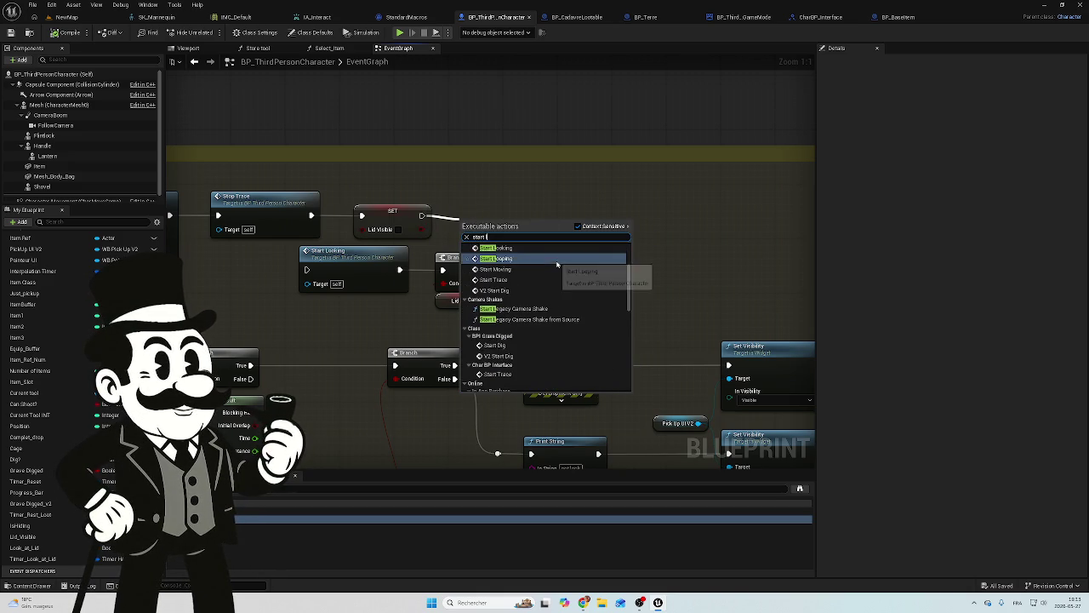
pyautogui.click(517, 256)
pyautogui.moveTo(503, 236); pyautogui.dragTo(498, 207)
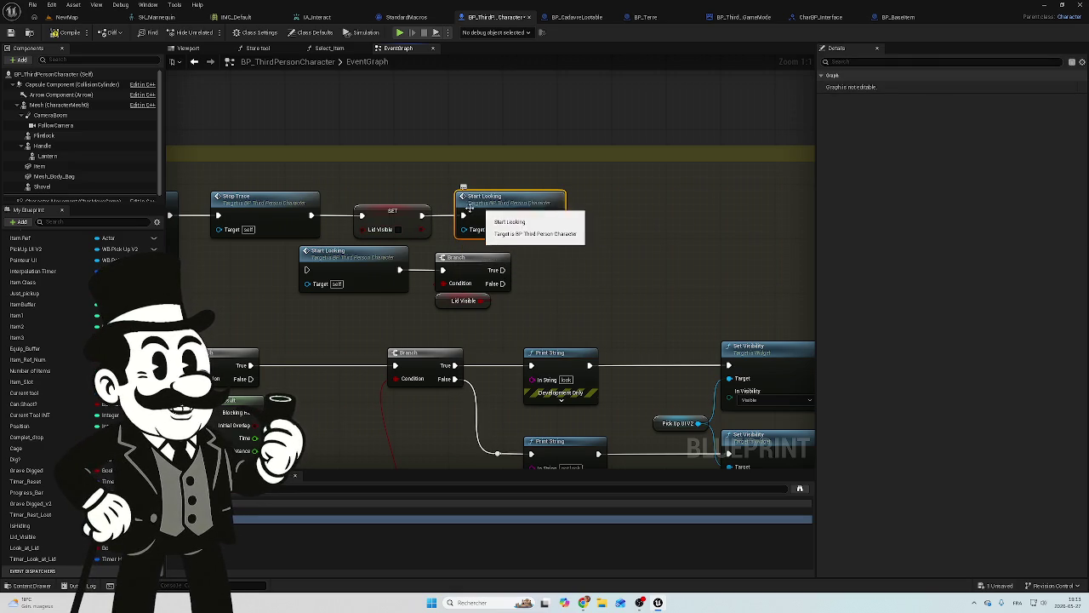
# Rename the start looking custom event to 'Start Other Trace' in the Details panel.
pyautogui.scroll(-6, 501, 205)
pyautogui.moveTo(515, 183)
pyautogui.mouseDown()
pyautogui.moveTo(681, 174)
pyautogui.moveTo(372, 87)
pyautogui.moveTo(501, 173)
pyautogui.mouseUp()
pyautogui.scroll(6, 501, 173)
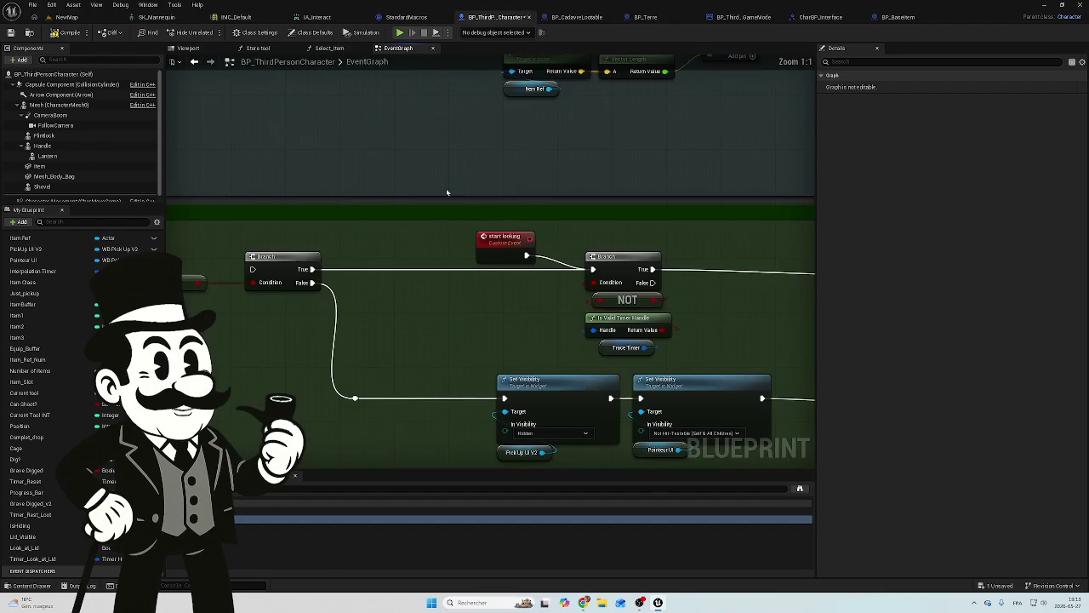
pyautogui.click(500, 242)
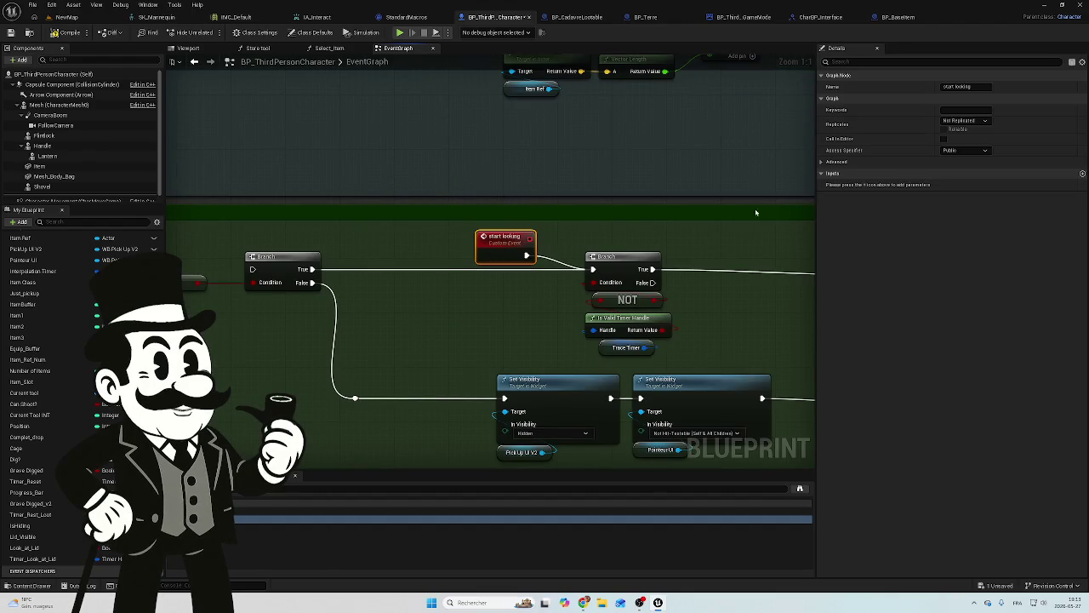
pyautogui.doubleClick(975, 87)
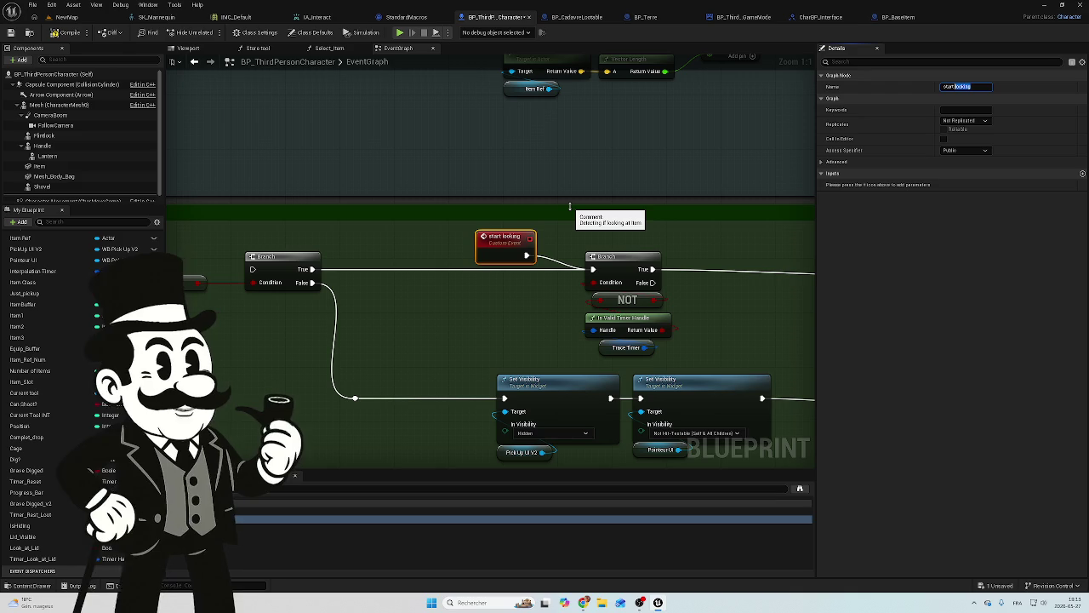
pyautogui.write('A')
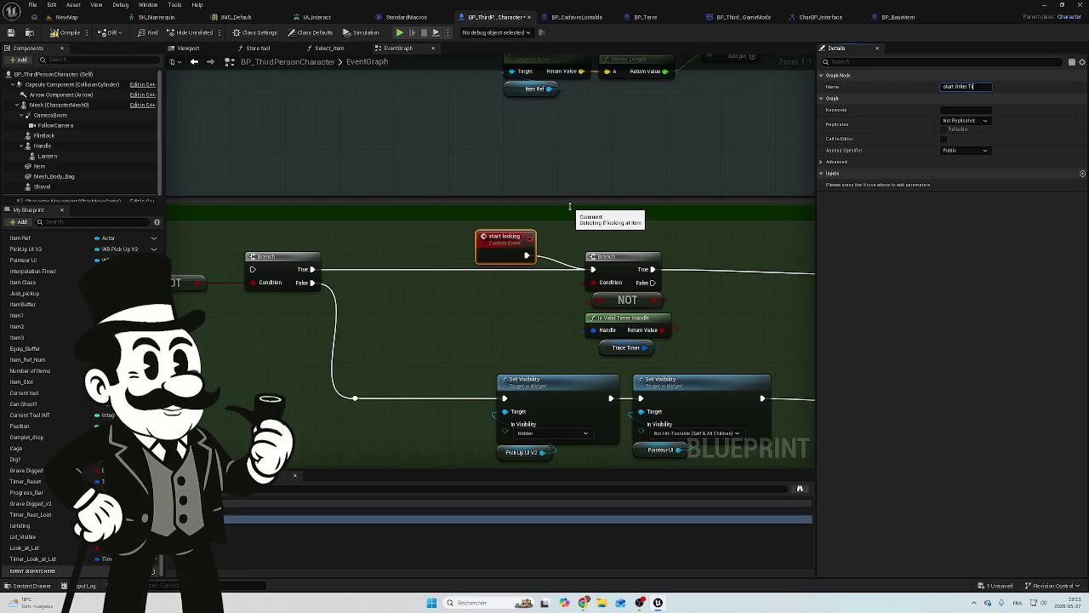
pyautogui.write('ce')
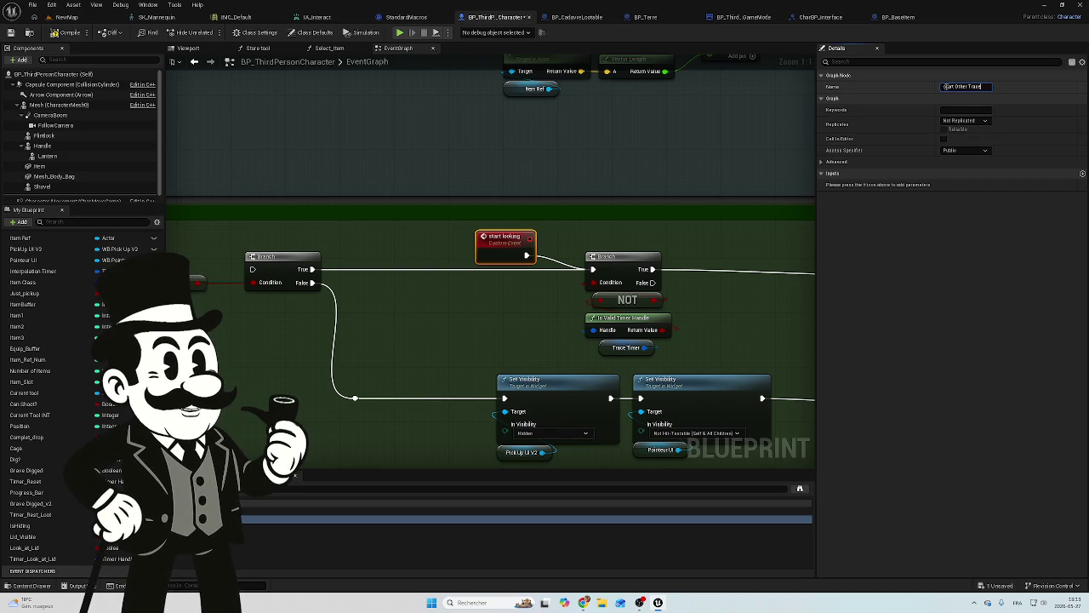
pyautogui.write('S')
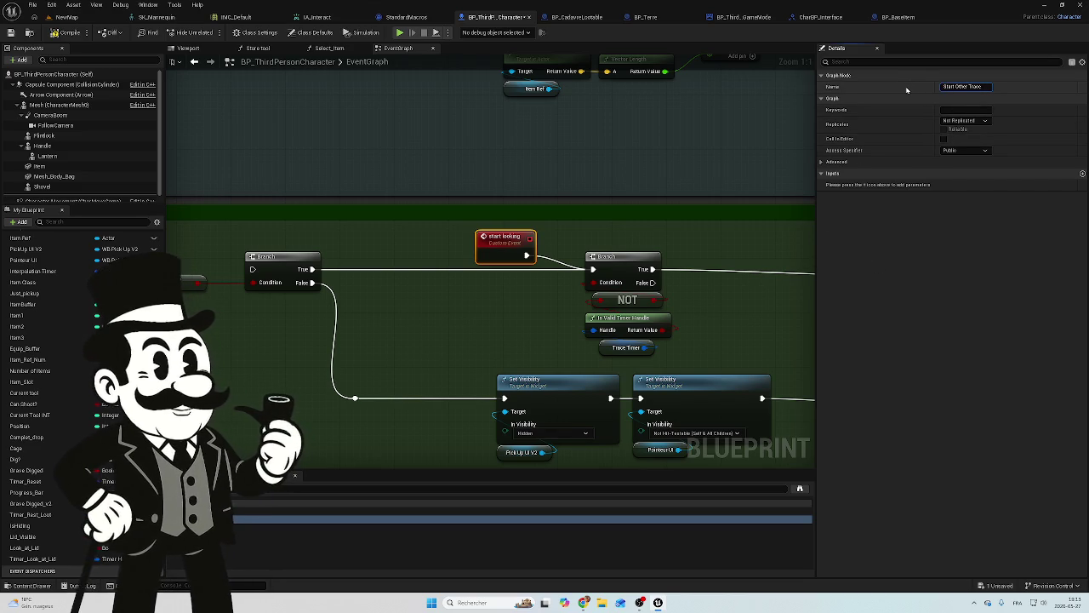
pyautogui.press('Return')
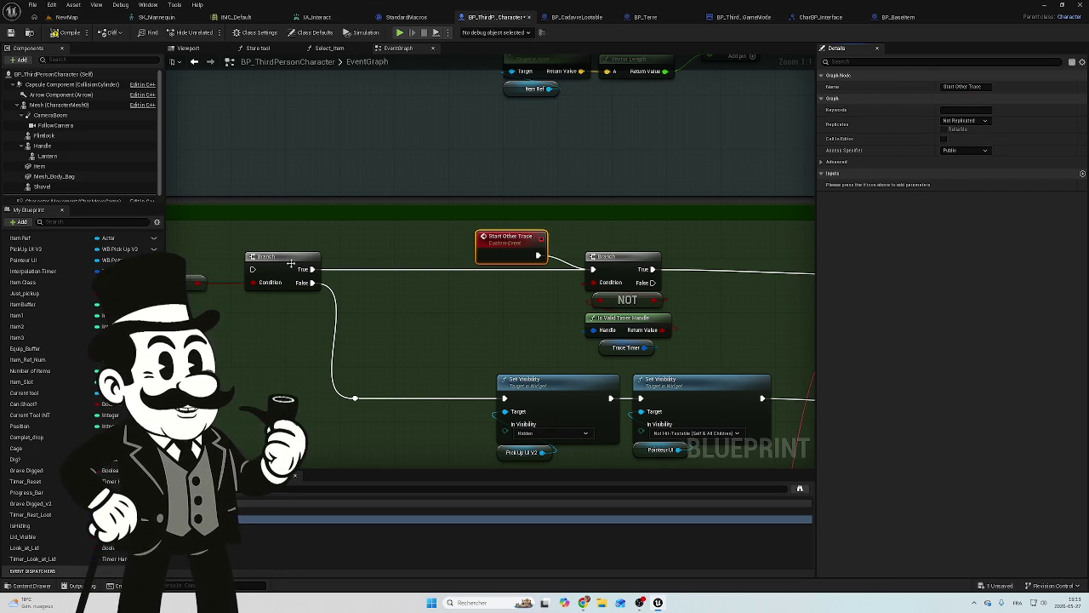
# Wire the execution flow into the NOT-gated Branch's exec input.
pyautogui.moveTo(290, 264); pyautogui.dragTo(436, 253)
pyautogui.moveTo(179, 253); pyautogui.dragTo(416, 252)
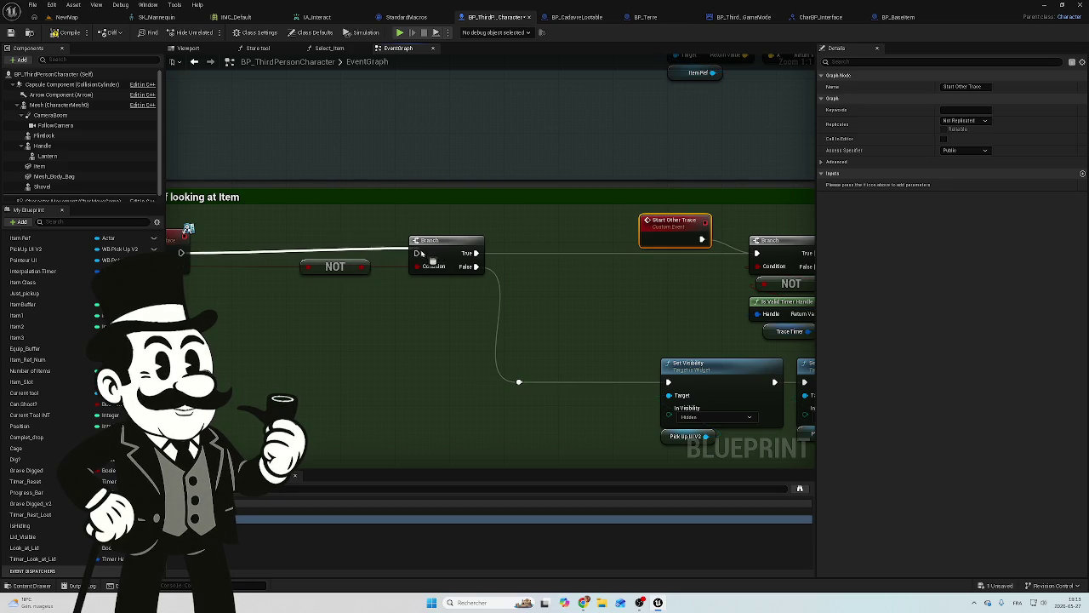
pyautogui.moveTo(504, 290); pyautogui.dragTo(91, 285)
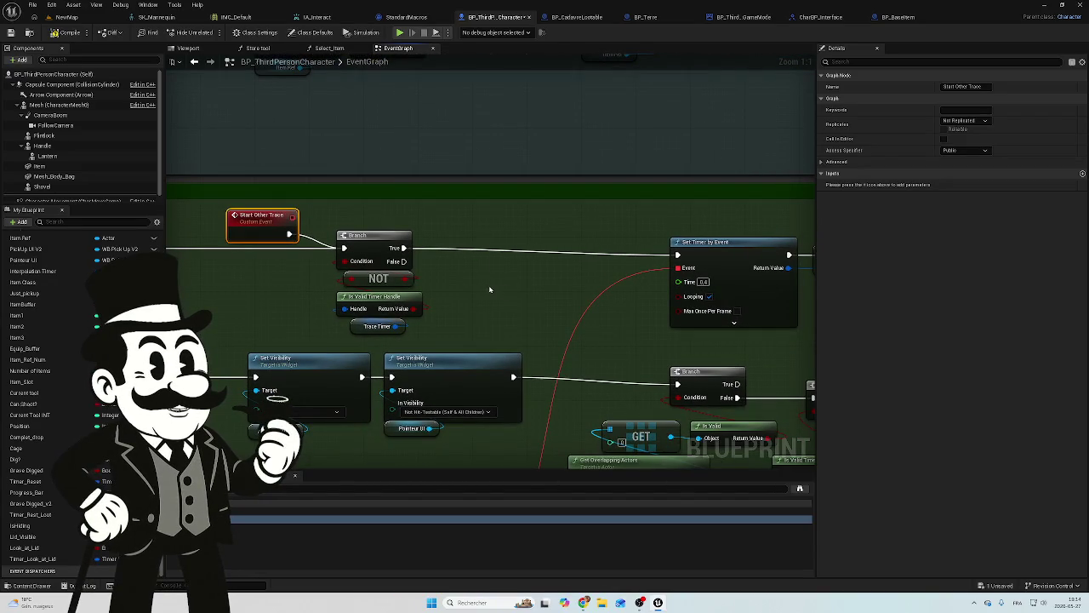
pyautogui.moveTo(496, 290); pyautogui.dragTo(459, 293)
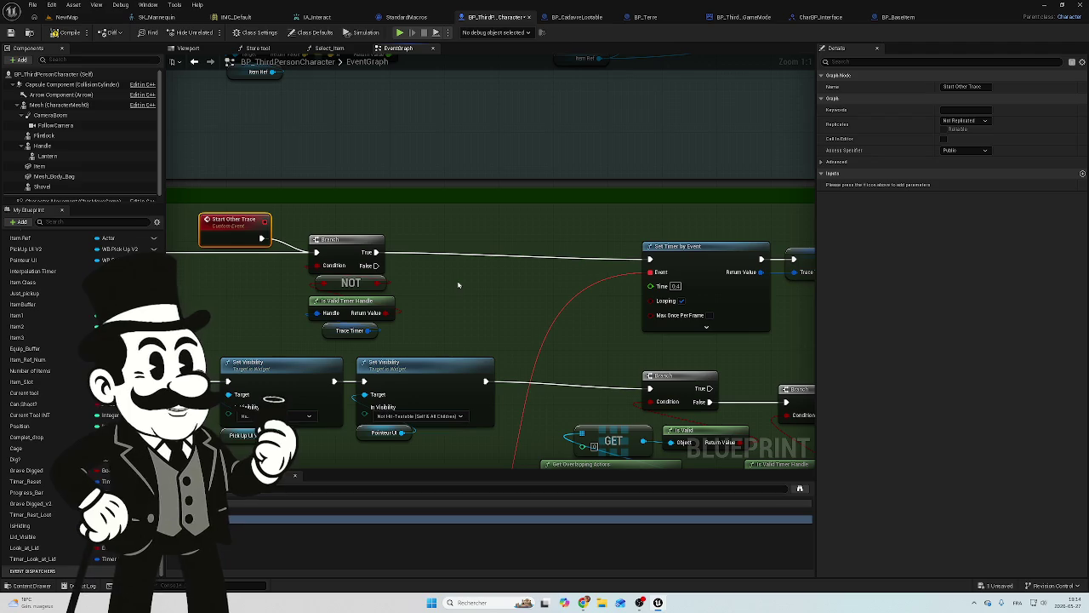
# Review the Sphere Trace, Break Hit Result, Class Is Child Of and Is Valid Timer Handle nodes.
pyautogui.moveTo(285, 281)
pyautogui.mouseDown()
pyautogui.moveTo(537, 305)
pyautogui.moveTo(367, 348)
pyautogui.moveTo(457, 349)
pyautogui.moveTo(443, 352)
pyautogui.mouseUp()
pyautogui.moveTo(789, 311)
pyautogui.mouseDown()
pyautogui.moveTo(615, 288)
pyautogui.moveTo(613, 278)
pyautogui.moveTo(407, 237)
pyautogui.moveTo(247, 237)
pyautogui.mouseUp()
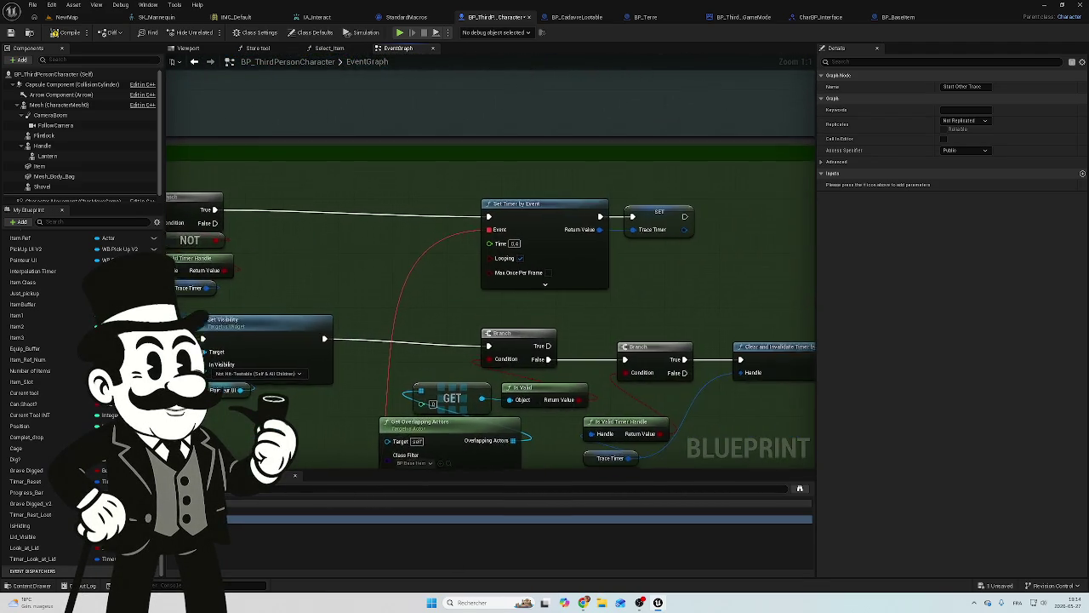
pyautogui.scroll(-2, 479, 182)
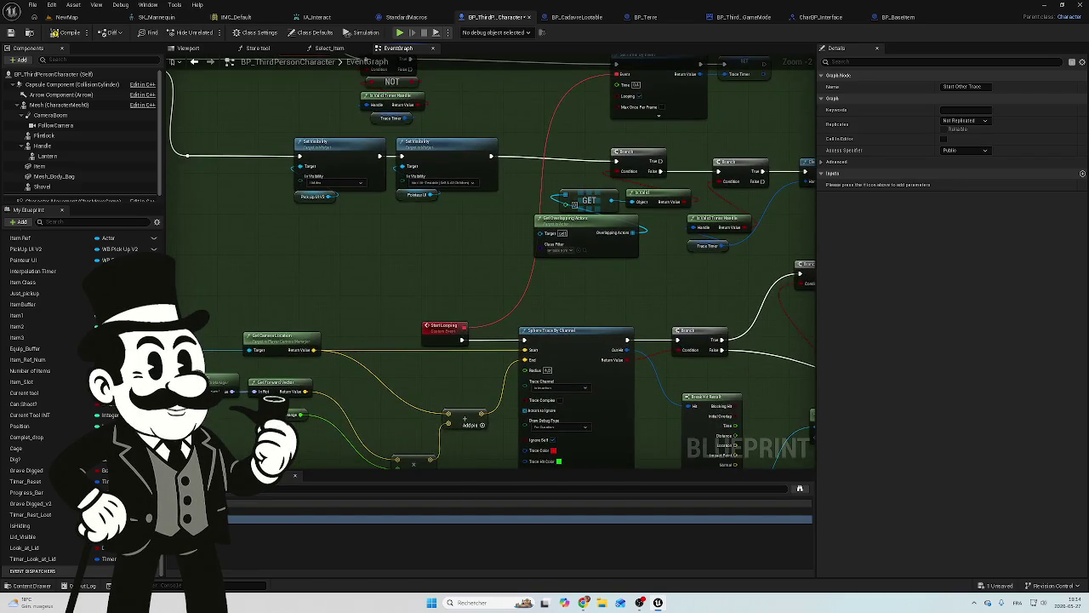
pyautogui.scroll(-3, 445, 316)
pyautogui.scroll(3, 493, 307)
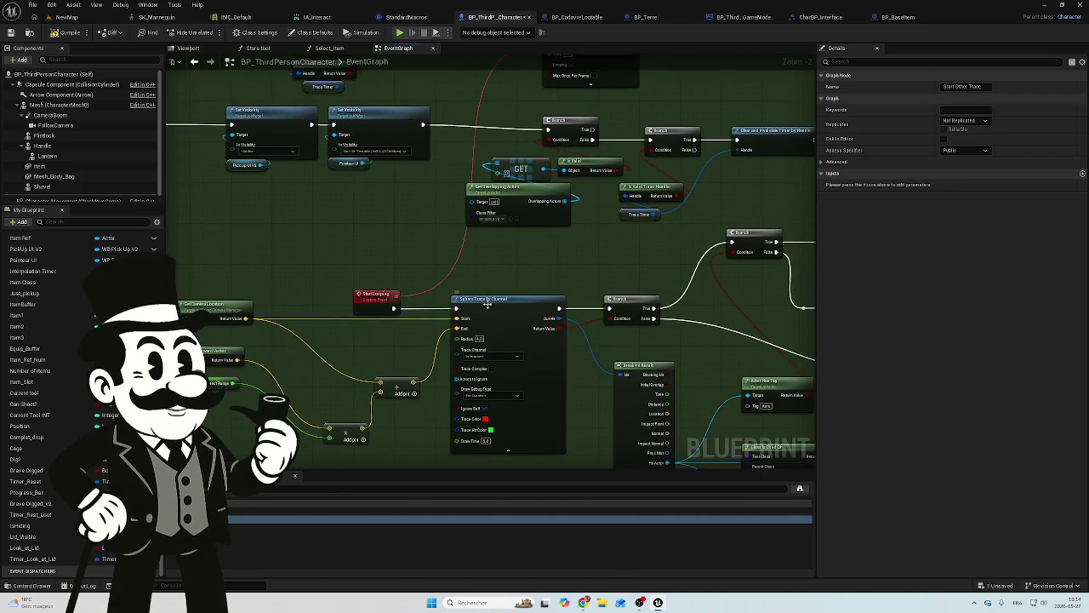
pyautogui.moveTo(514, 308)
pyautogui.mouseDown()
pyautogui.moveTo(503, 244)
pyautogui.moveTo(441, 238)
pyautogui.mouseUp()
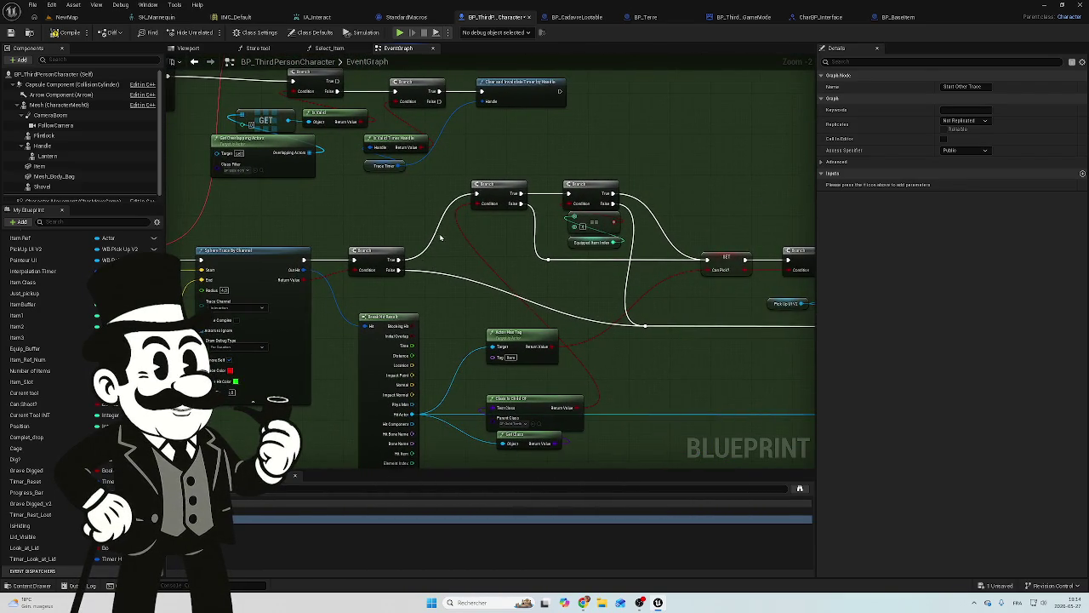
pyautogui.scroll(2, 441, 239)
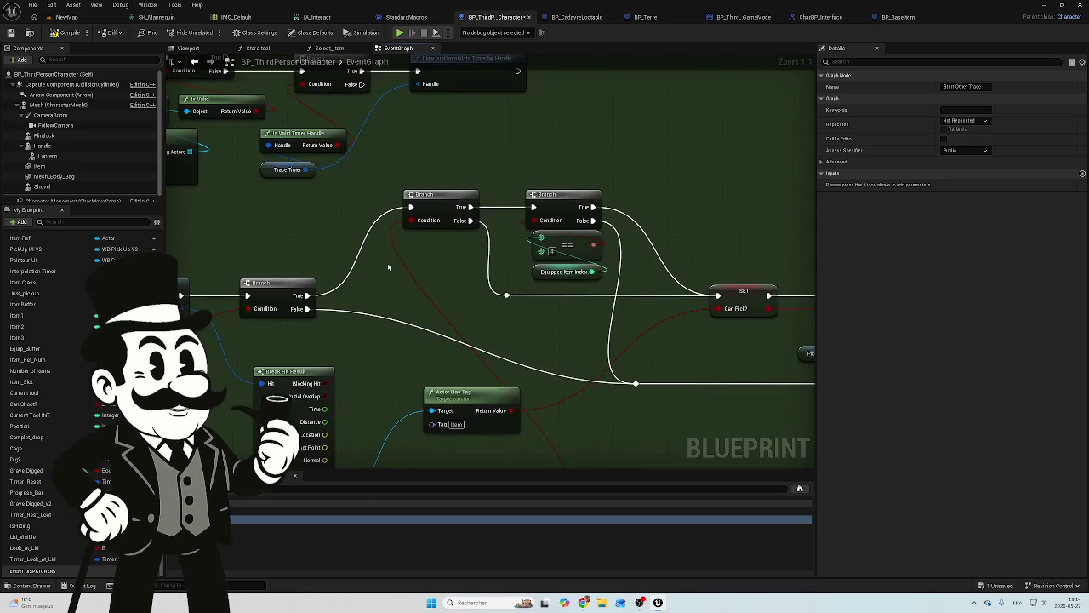
pyautogui.moveTo(438, 257)
pyautogui.mouseDown()
pyautogui.moveTo(489, 170)
pyautogui.moveTo(496, 150)
pyautogui.moveTo(486, 148)
pyautogui.mouseUp()
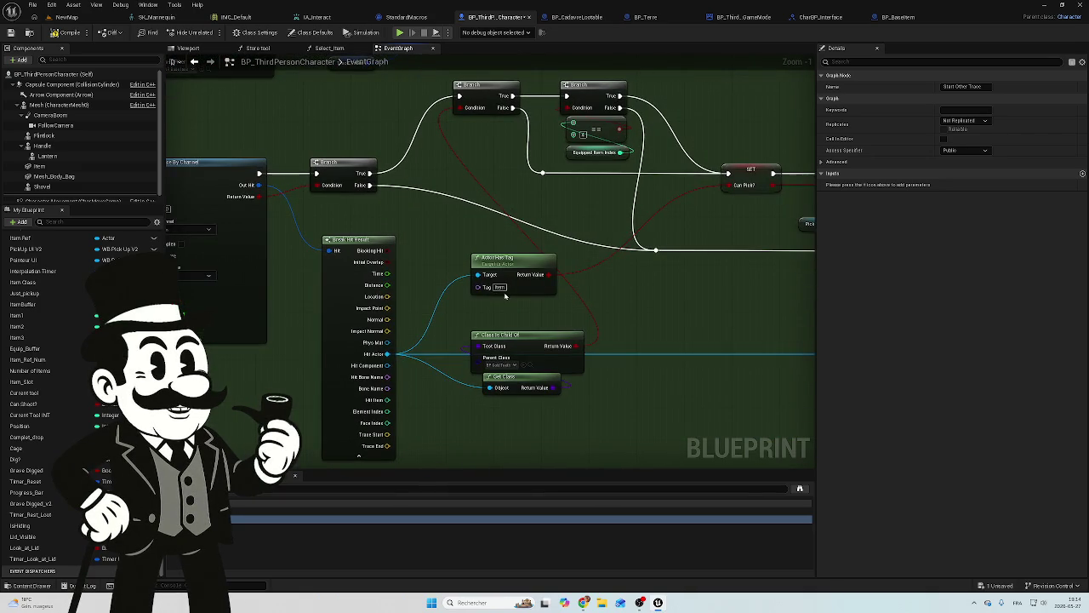
pyautogui.moveTo(537, 287); pyautogui.dragTo(495, 350)
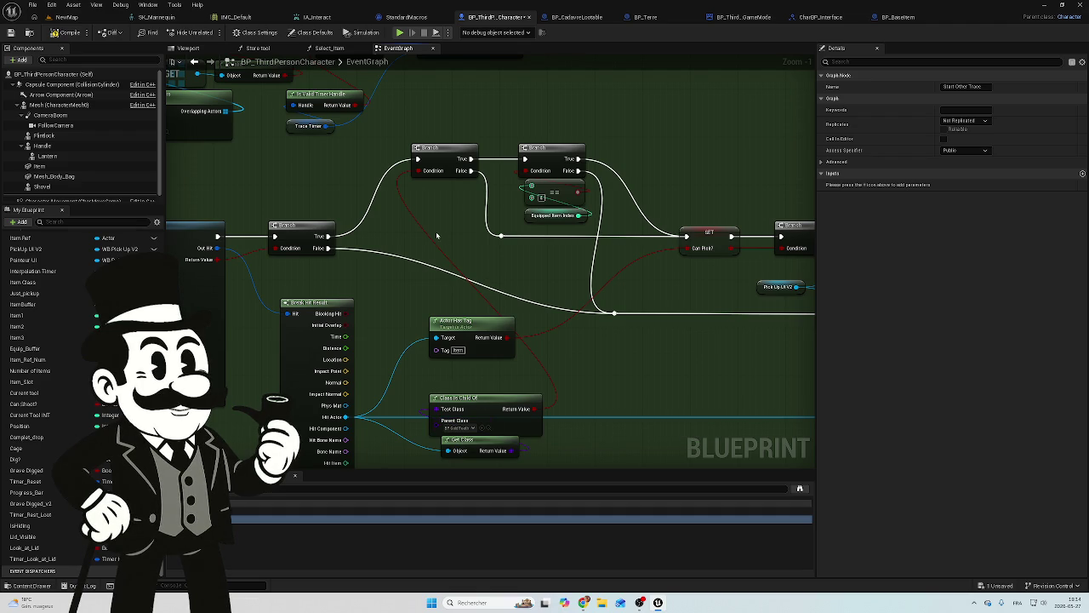
pyautogui.moveTo(555, 141); pyautogui.dragTo(566, 242)
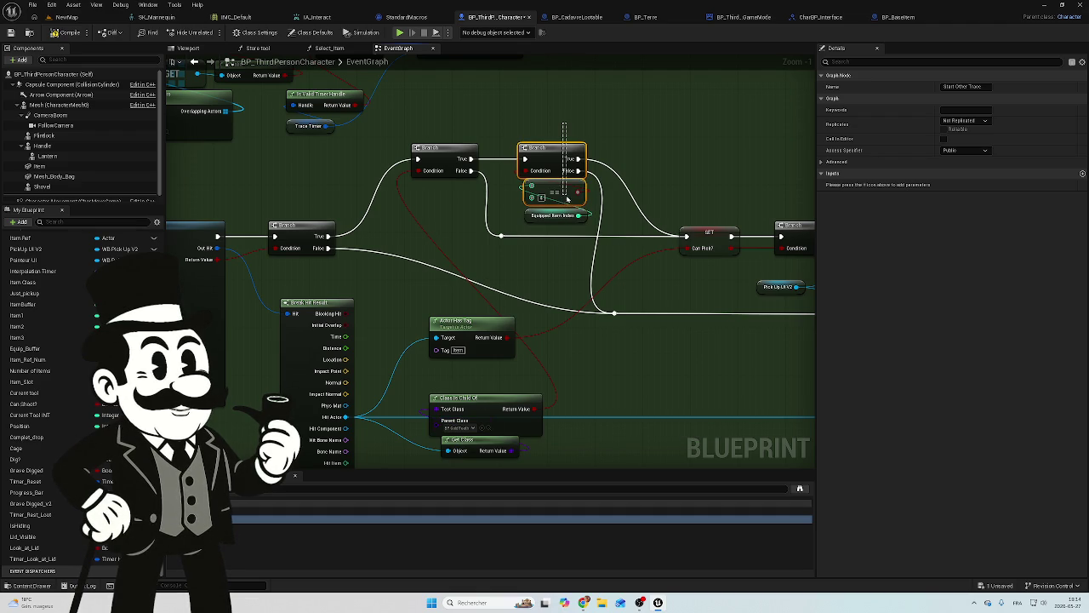
pyautogui.moveTo(670, 158); pyautogui.dragTo(554, 167)
pyautogui.click(554, 168)
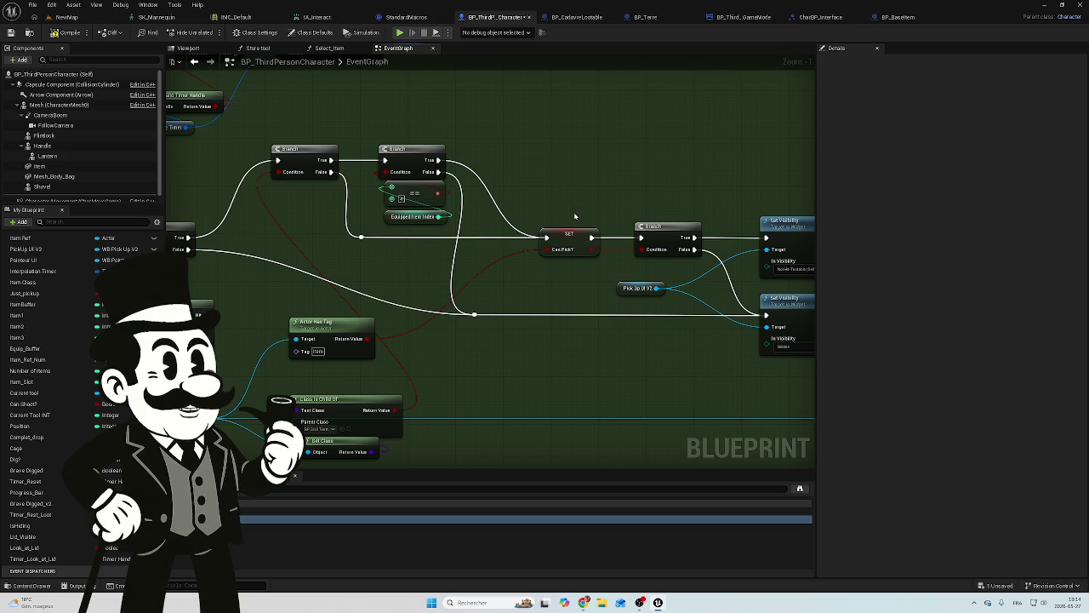
pyautogui.moveTo(602, 183)
pyautogui.mouseDown()
pyautogui.moveTo(445, 185)
pyautogui.moveTo(473, 199)
pyautogui.mouseUp()
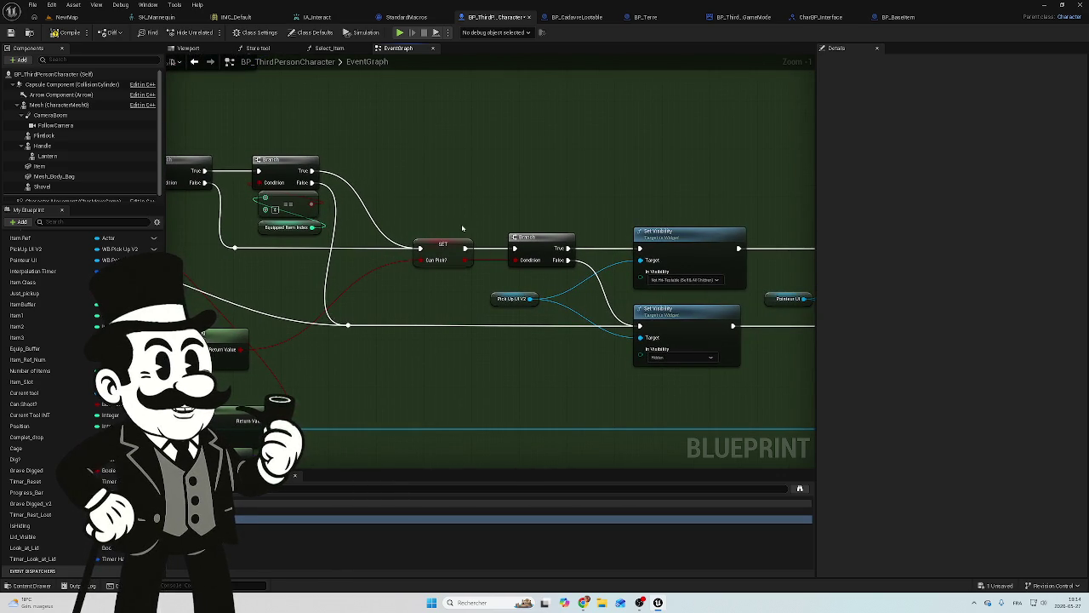
pyautogui.moveTo(453, 204)
pyautogui.mouseDown()
pyautogui.moveTo(634, 217)
pyautogui.moveTo(378, 229)
pyautogui.mouseUp()
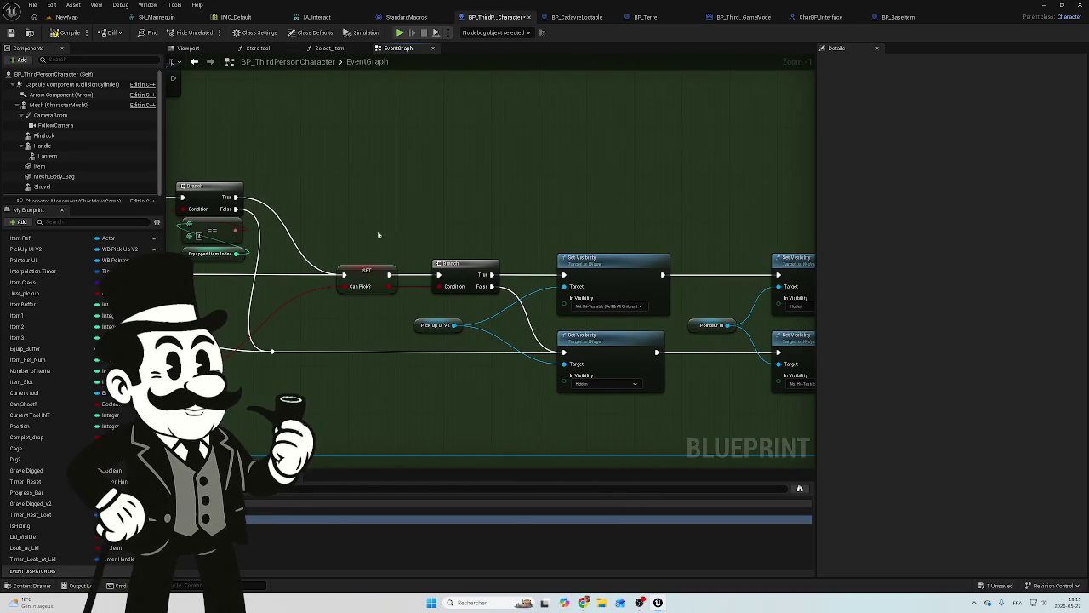
pyautogui.moveTo(312, 223)
pyautogui.mouseDown()
pyautogui.moveTo(462, 220)
pyautogui.moveTo(505, 238)
pyautogui.mouseUp()
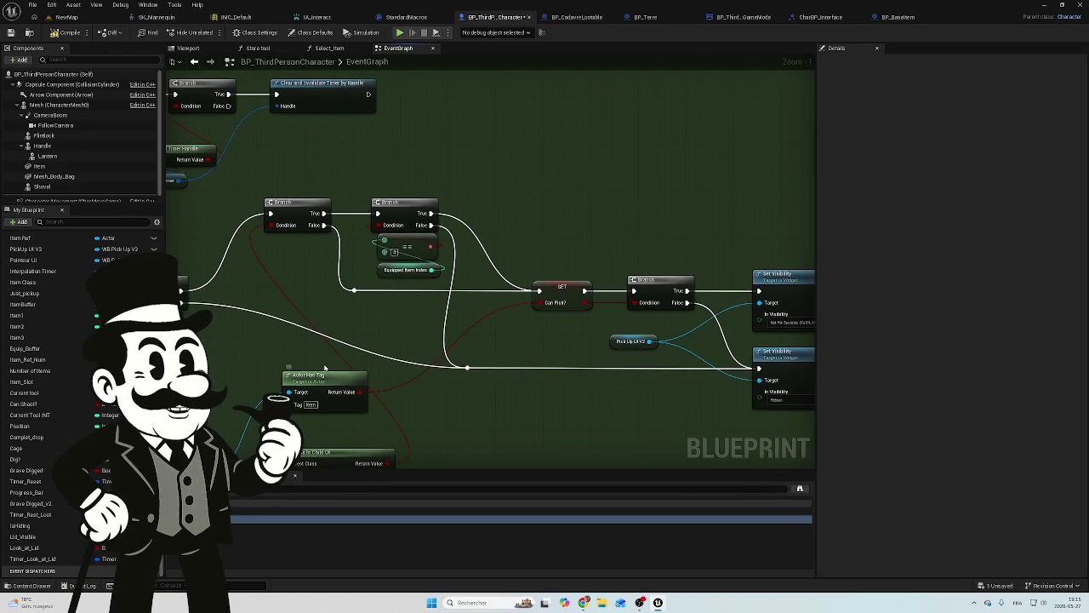
pyautogui.moveTo(438, 416); pyautogui.dragTo(515, 384)
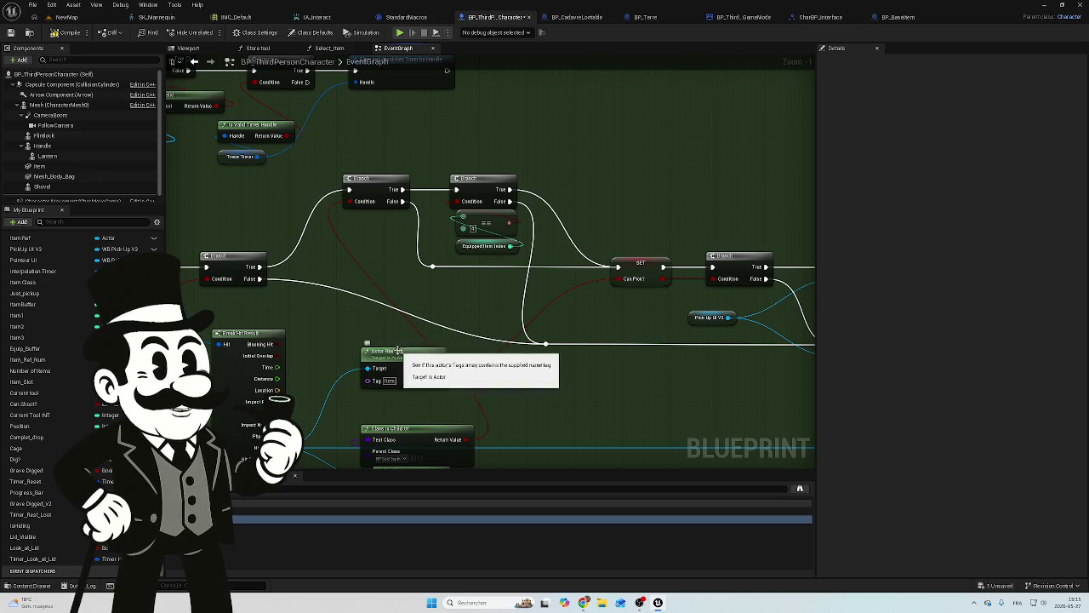
pyautogui.moveTo(330, 377); pyautogui.dragTo(646, 353)
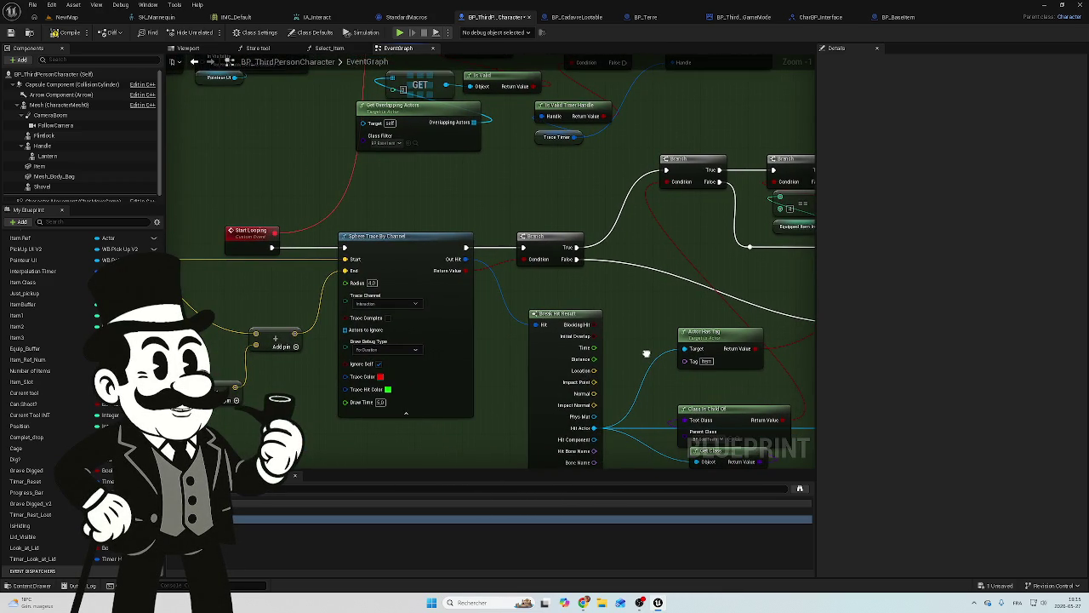
pyautogui.scroll(-3, 647, 353)
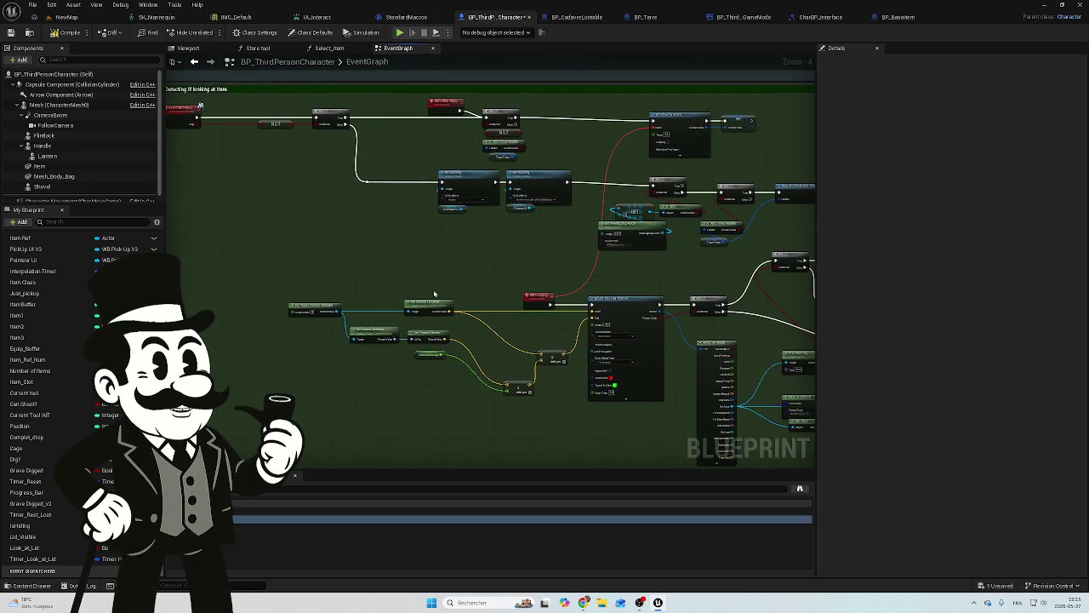
pyautogui.scroll(5, 434, 294)
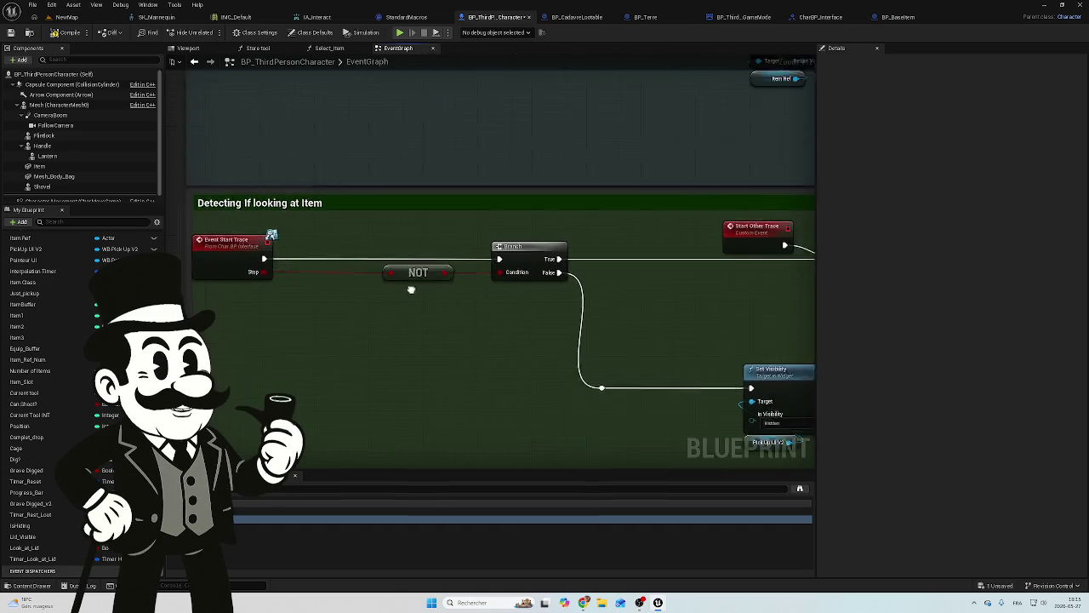
pyautogui.scroll(-3, 431, 284)
pyautogui.scroll(3, 502, 355)
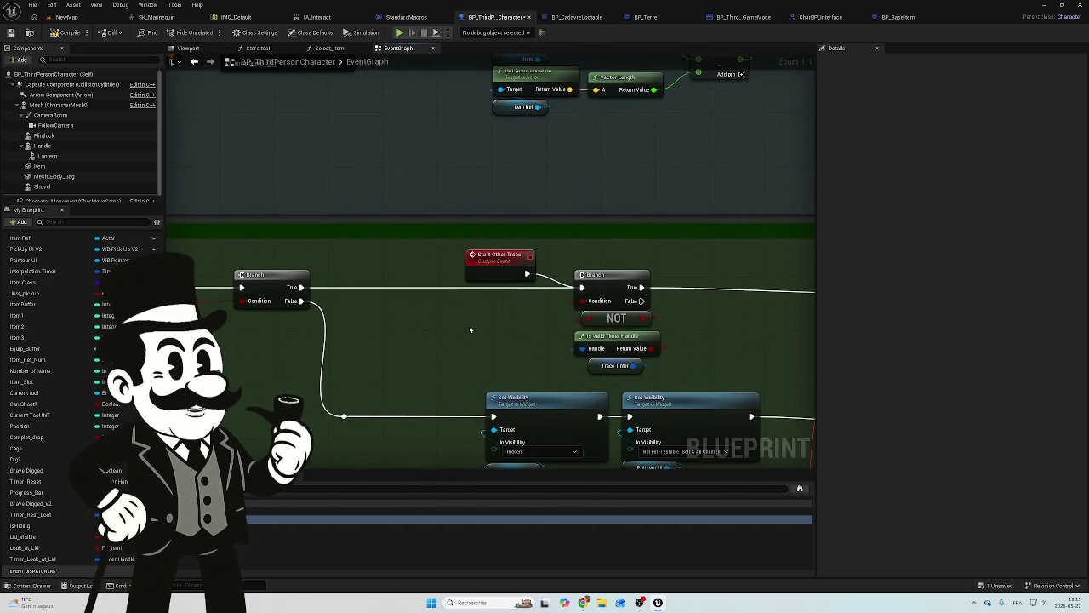
pyautogui.moveTo(426, 318)
pyautogui.mouseDown()
pyautogui.moveTo(674, 287)
pyautogui.moveTo(491, 296)
pyautogui.mouseUp()
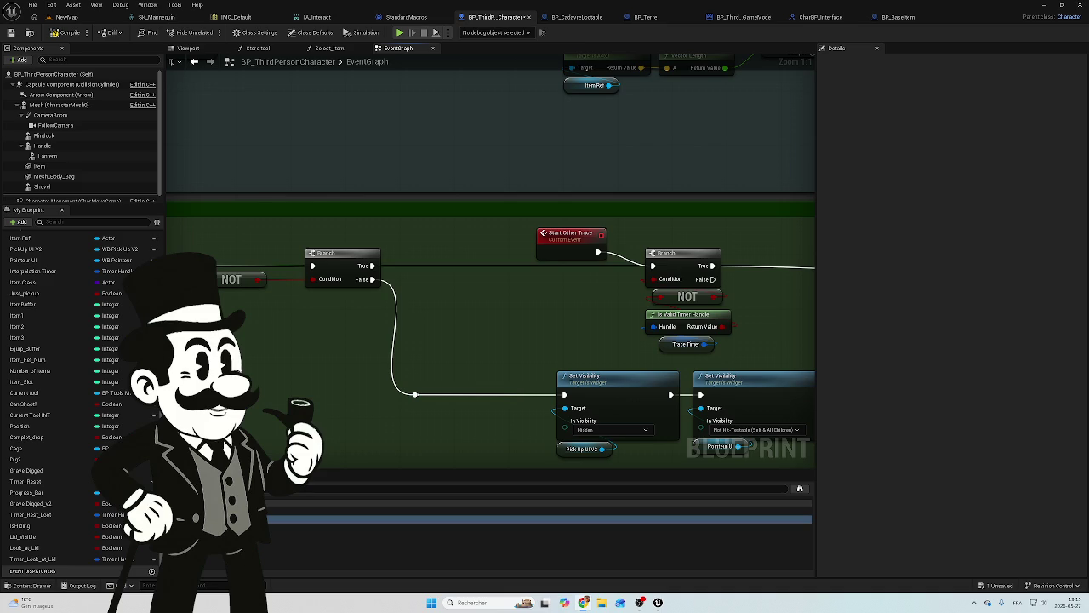
pyautogui.moveTo(431, 295)
pyautogui.mouseDown()
pyautogui.moveTo(718, 314)
pyautogui.moveTo(473, 266)
pyautogui.moveTo(394, 233)
pyautogui.moveTo(292, 236)
pyautogui.moveTo(325, 326)
pyautogui.mouseUp()
pyautogui.scroll(-3, 325, 326)
pyautogui.moveTo(562, 423)
pyautogui.mouseDown()
pyautogui.moveTo(408, 275)
pyautogui.moveTo(493, 258)
pyautogui.moveTo(412, 325)
pyautogui.moveTo(417, 459)
pyautogui.moveTo(474, 464)
pyautogui.moveTo(564, 418)
pyautogui.mouseUp()
pyautogui.scroll(-2, 474, 464)
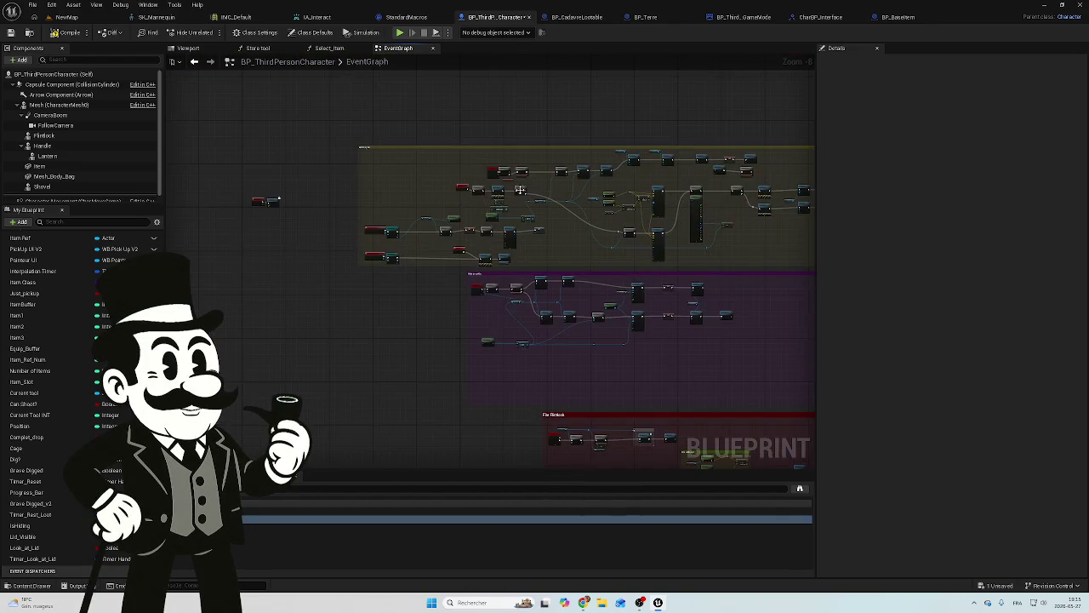
pyautogui.scroll(4, 565, 418)
pyautogui.moveTo(341, 153)
pyautogui.mouseDown()
pyautogui.moveTo(355, 316)
pyautogui.moveTo(299, 286)
pyautogui.moveTo(316, 308)
pyautogui.moveTo(623, 124)
pyautogui.mouseUp()
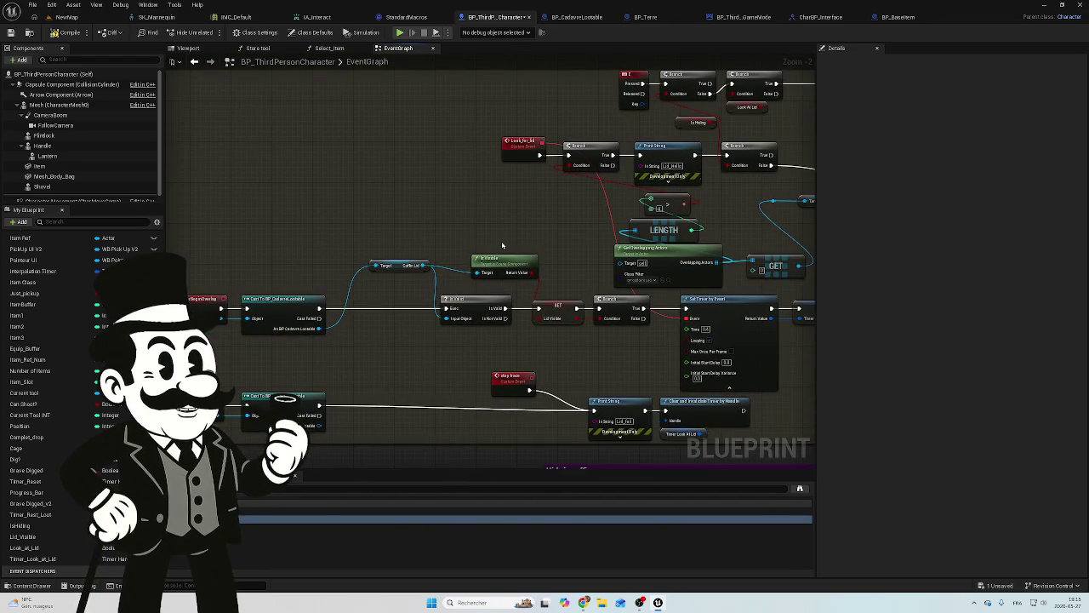
# Place the Coffin Lid getter beside the Cast node.
pyautogui.scroll(4, 409, 243)
pyautogui.moveTo(474, 237)
pyautogui.mouseDown()
pyautogui.moveTo(437, 358)
pyautogui.moveTo(437, 311)
pyautogui.mouseUp()
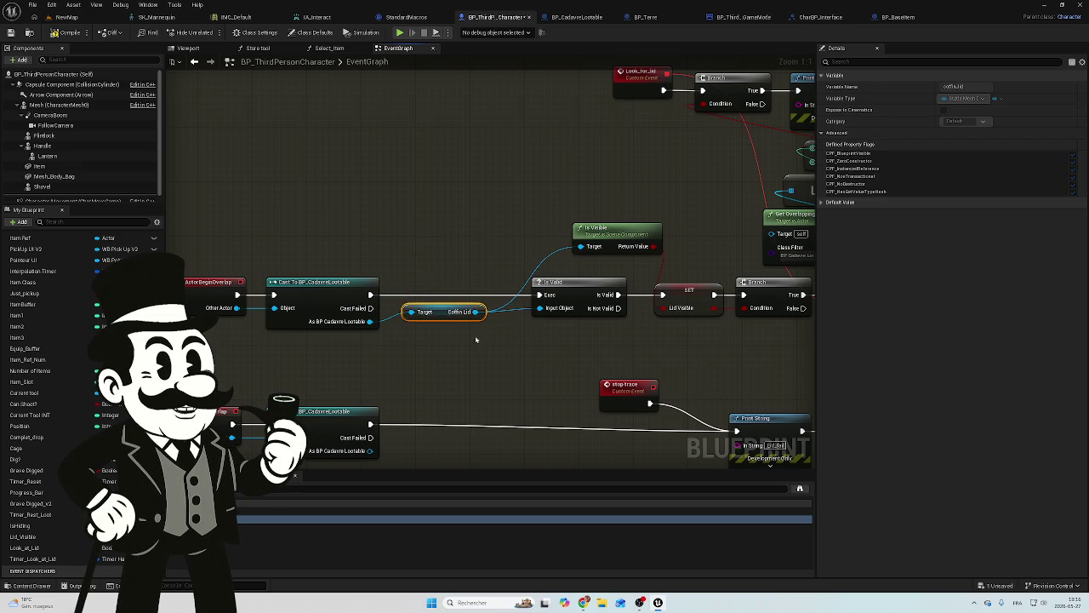
pyautogui.moveTo(394, 341)
pyautogui.mouseDown()
pyautogui.moveTo(440, 343)
pyautogui.moveTo(239, 329)
pyautogui.moveTo(421, 309)
pyautogui.moveTo(451, 272)
pyautogui.mouseUp()
pyautogui.moveTo(315, 296)
pyautogui.mouseDown()
pyautogui.moveTo(237, 305)
pyautogui.moveTo(170, 357)
pyautogui.mouseUp()
pyautogui.moveTo(520, 289)
pyautogui.mouseDown()
pyautogui.moveTo(505, 396)
pyautogui.moveTo(608, 389)
pyautogui.moveTo(599, 383)
pyautogui.mouseUp()
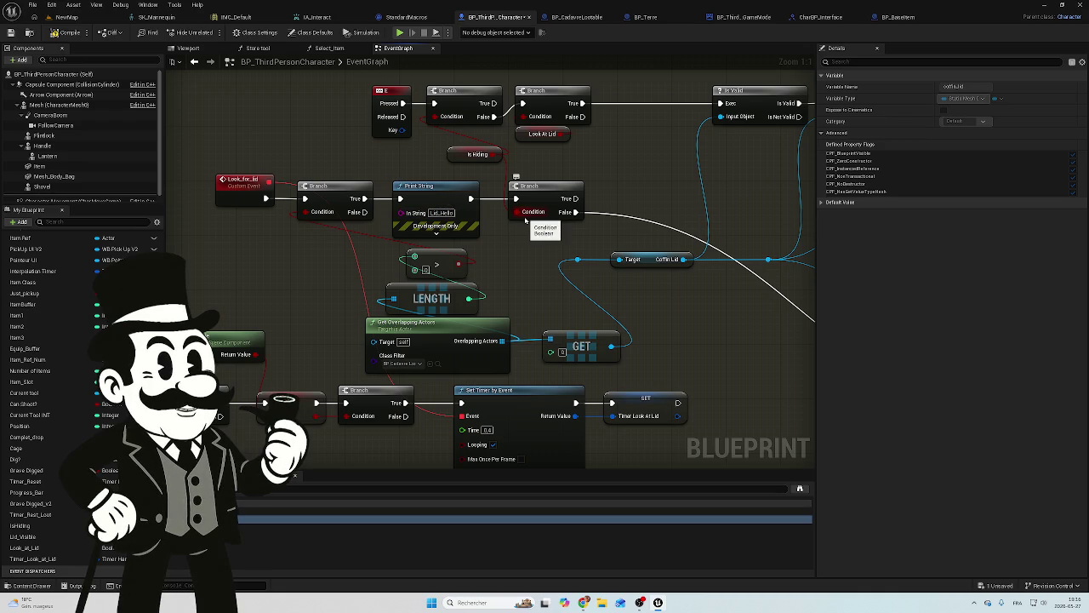
pyautogui.moveTo(505, 214)
pyautogui.mouseDown()
pyautogui.moveTo(491, 231)
pyautogui.moveTo(476, 202)
pyautogui.moveTo(228, 137)
pyautogui.mouseUp()
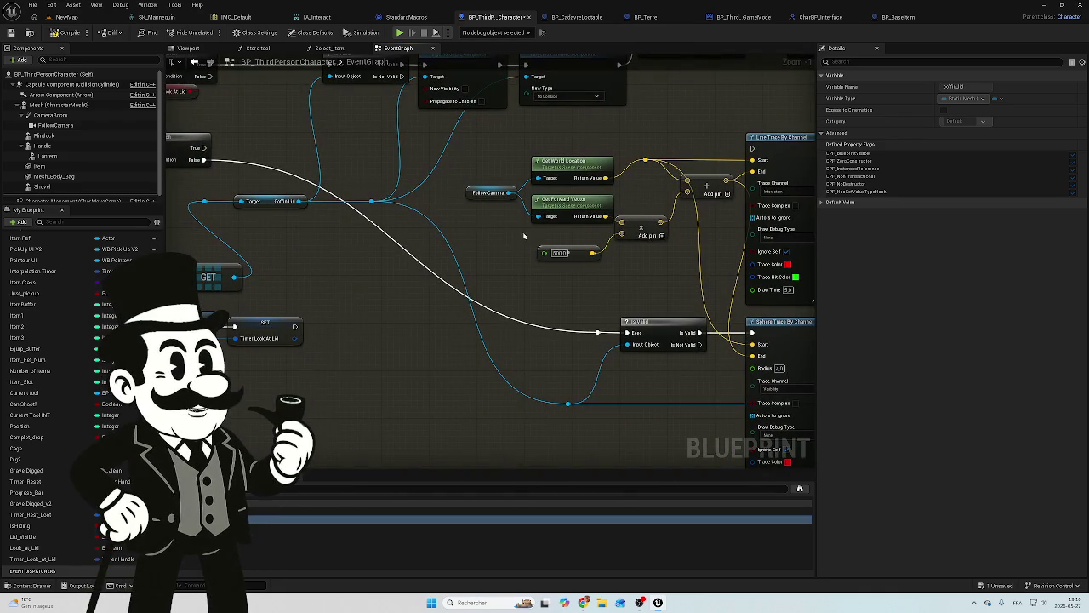
pyautogui.moveTo(360, 243)
pyautogui.mouseDown()
pyautogui.moveTo(532, 246)
pyautogui.moveTo(462, 324)
pyautogui.mouseUp()
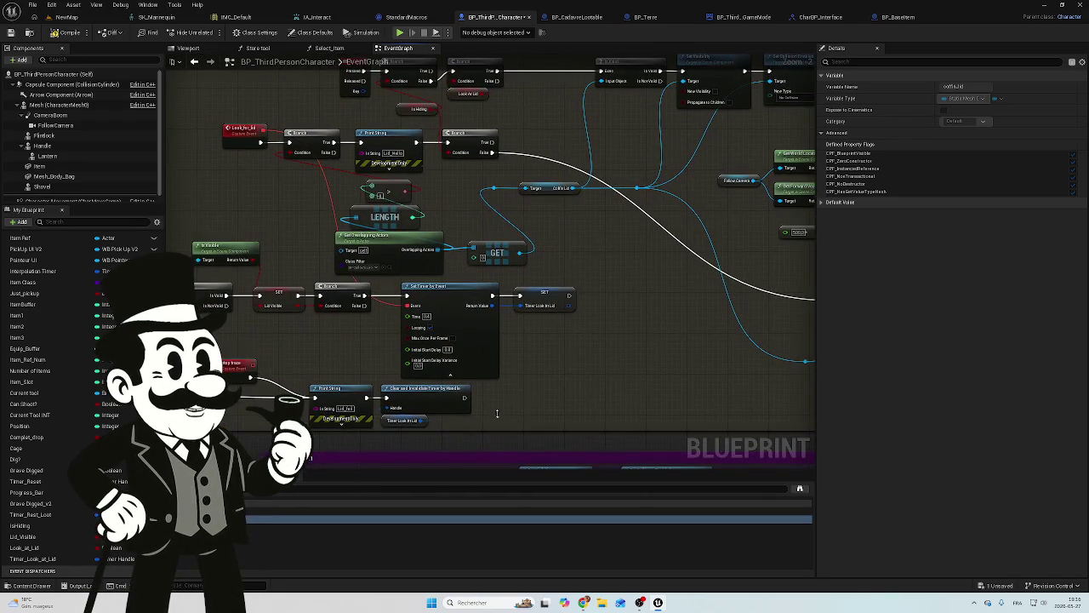
# Delete the loose Start Other Trace, Branch and Lid Visible nodes, then switch to NewMap.
pyautogui.scroll(-2, 462, 323)
pyautogui.scroll(2, 657, 232)
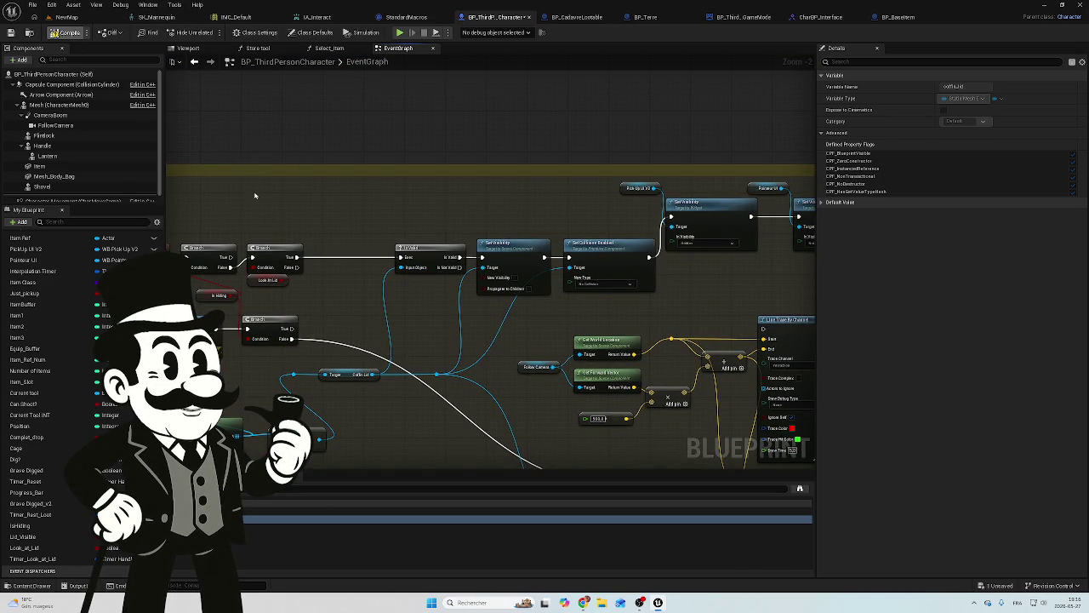
pyautogui.scroll(-3, 298, 218)
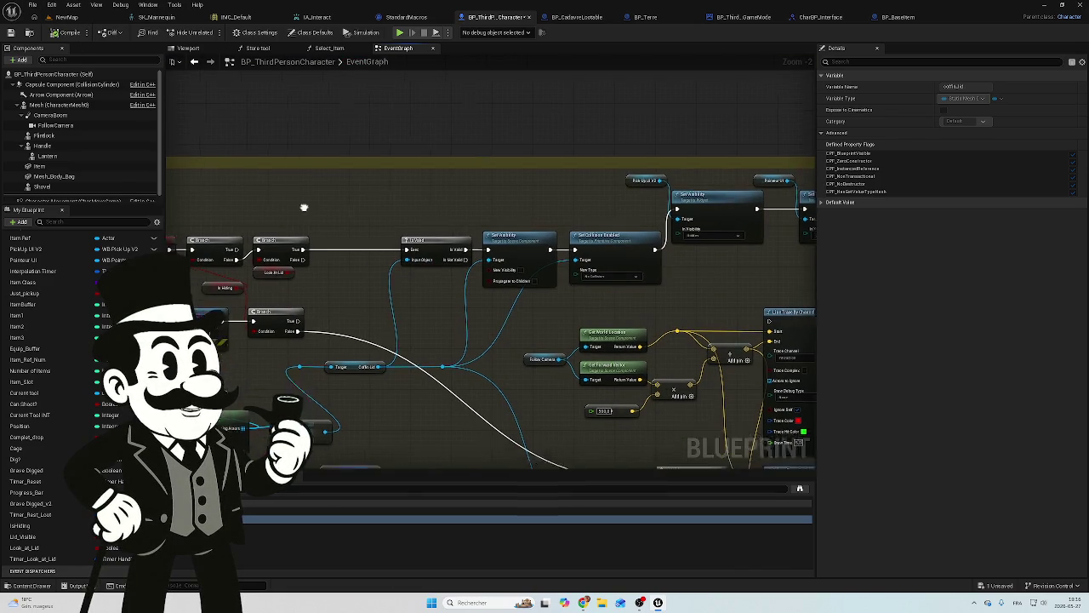
pyautogui.scroll(5, 505, 150)
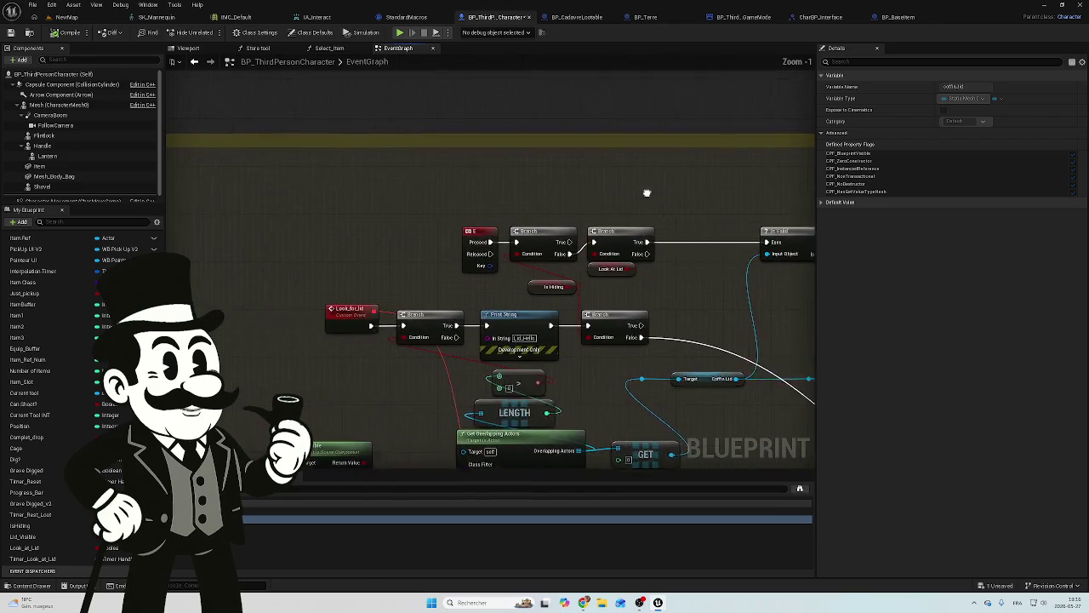
pyautogui.moveTo(214, 151); pyautogui.dragTo(34, 223)
pyautogui.moveTo(587, 227); pyautogui.dragTo(586, 227)
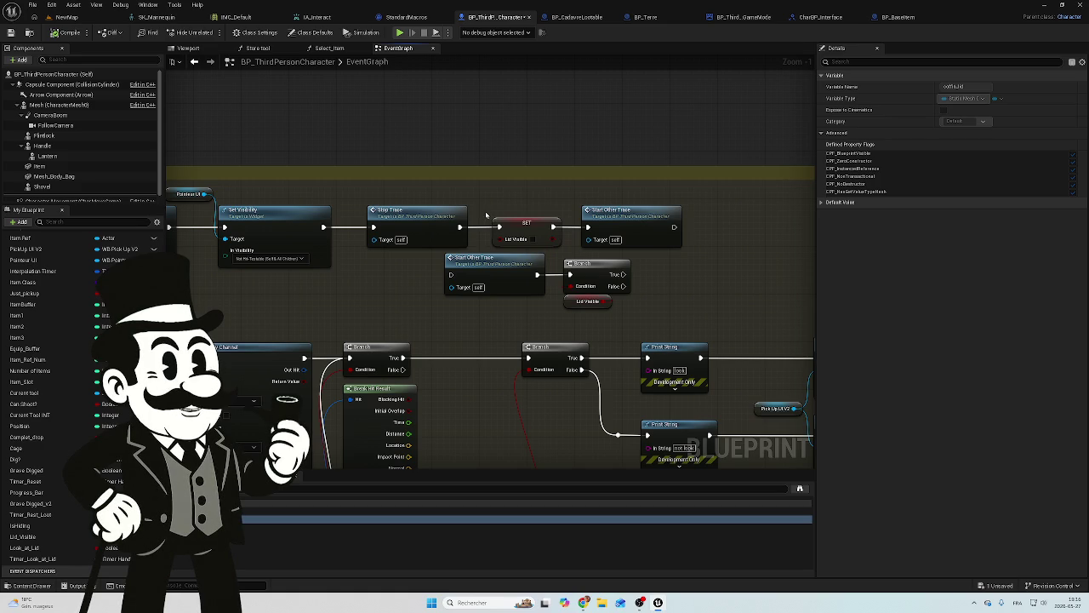
pyautogui.moveTo(613, 317); pyautogui.dragTo(446, 252)
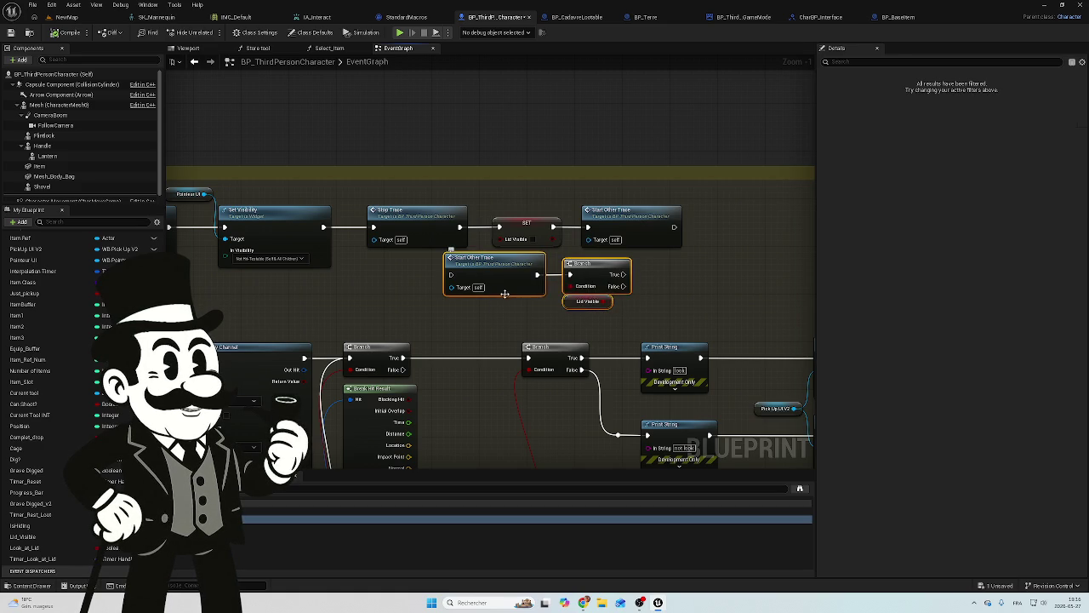
pyautogui.press('Delete')
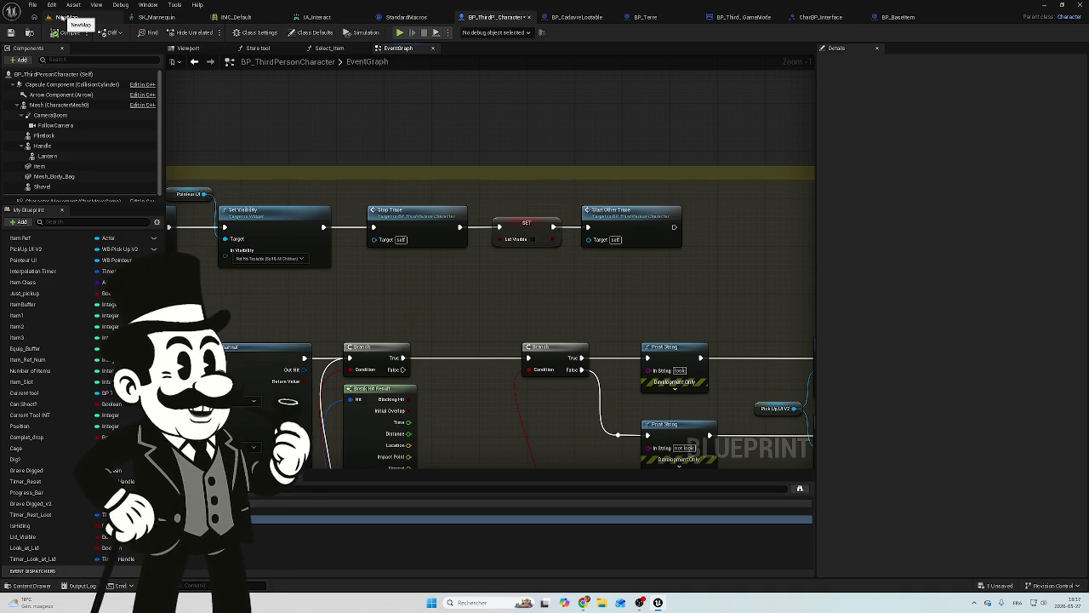
pyautogui.click(66, 17)
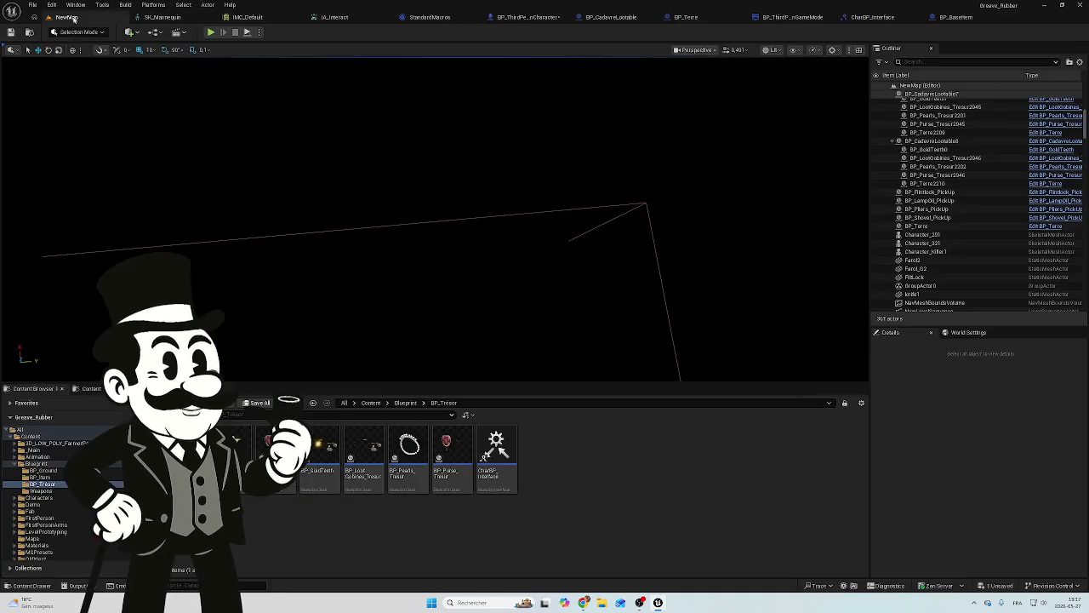
# Save BP_ThirdPersonCharacter and playtest picking up the shovel and digging the grave.
pyautogui.click(989, 587)
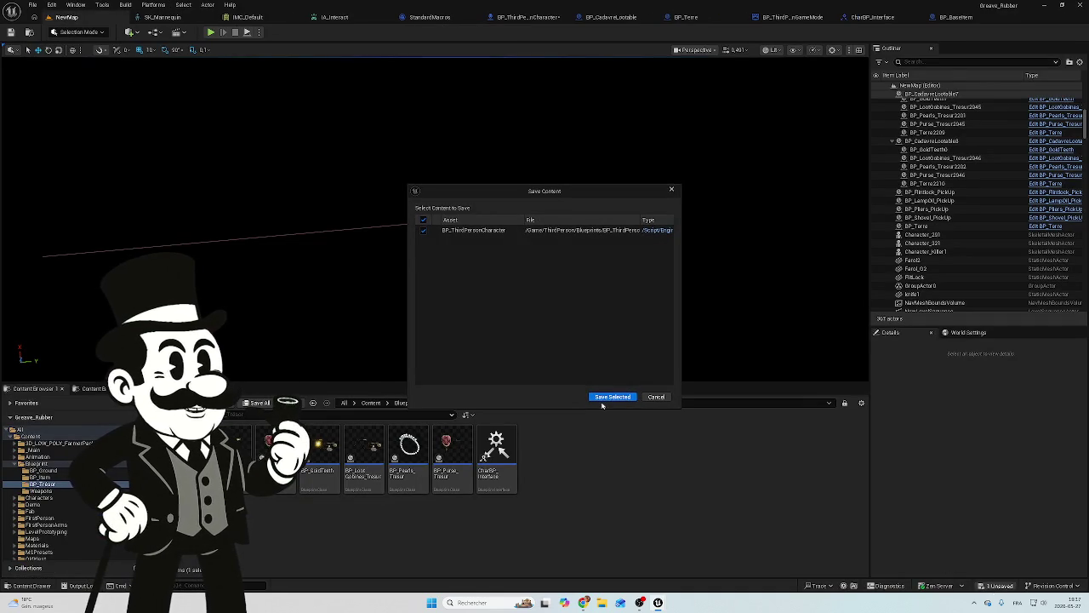
pyautogui.click(606, 400)
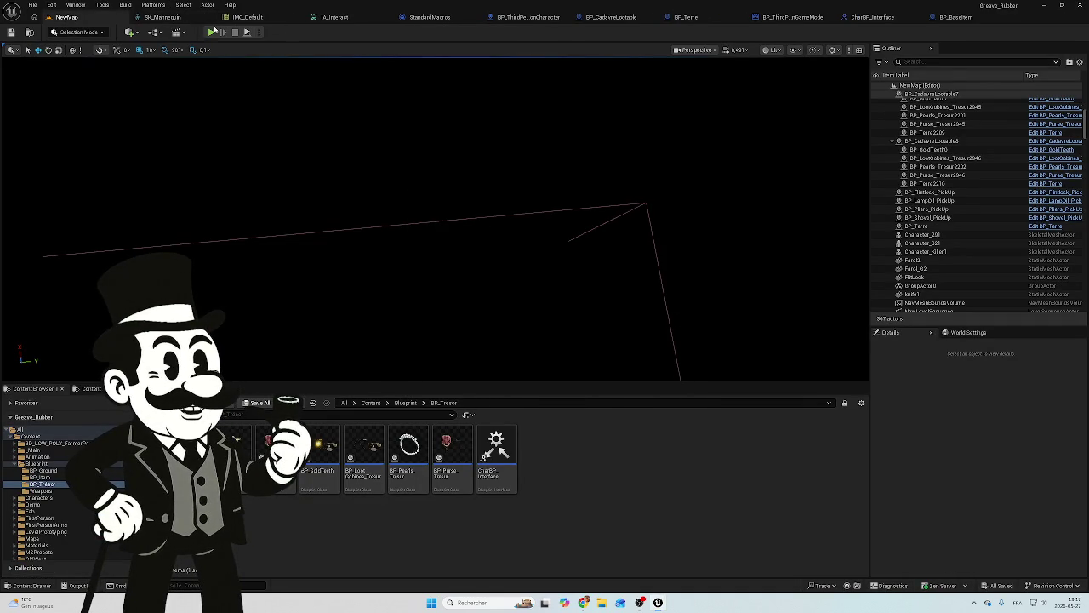
pyautogui.click(212, 33)
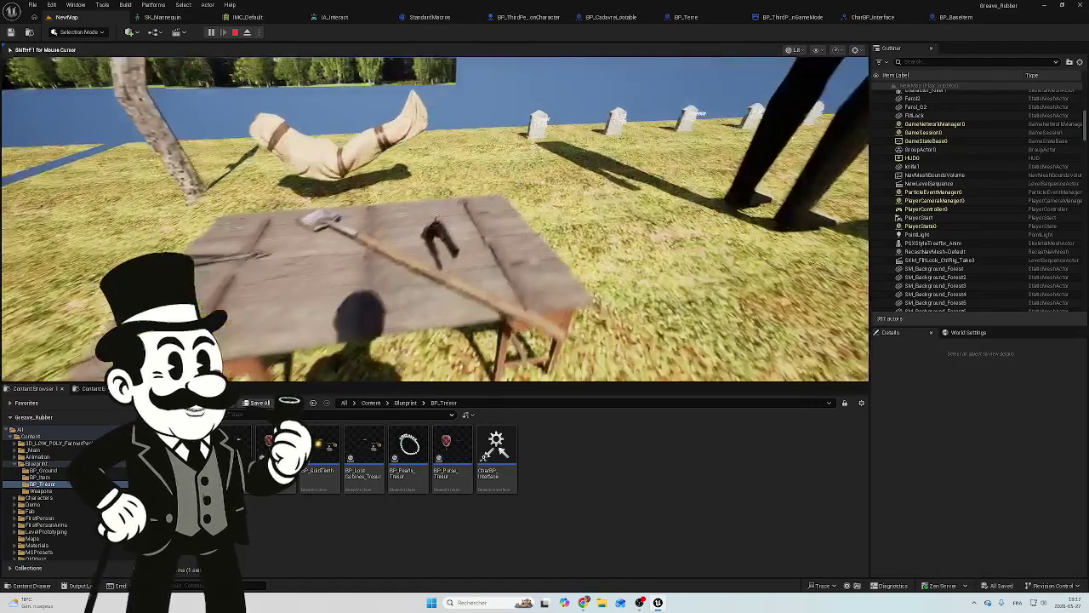
pyautogui.press('e')
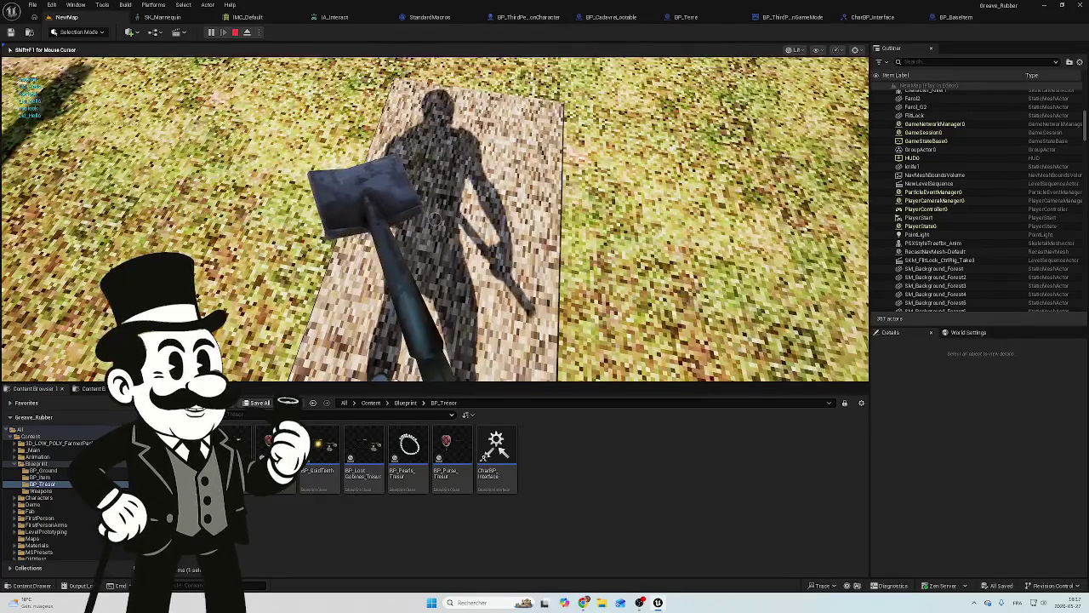
pyautogui.click(434, 218)
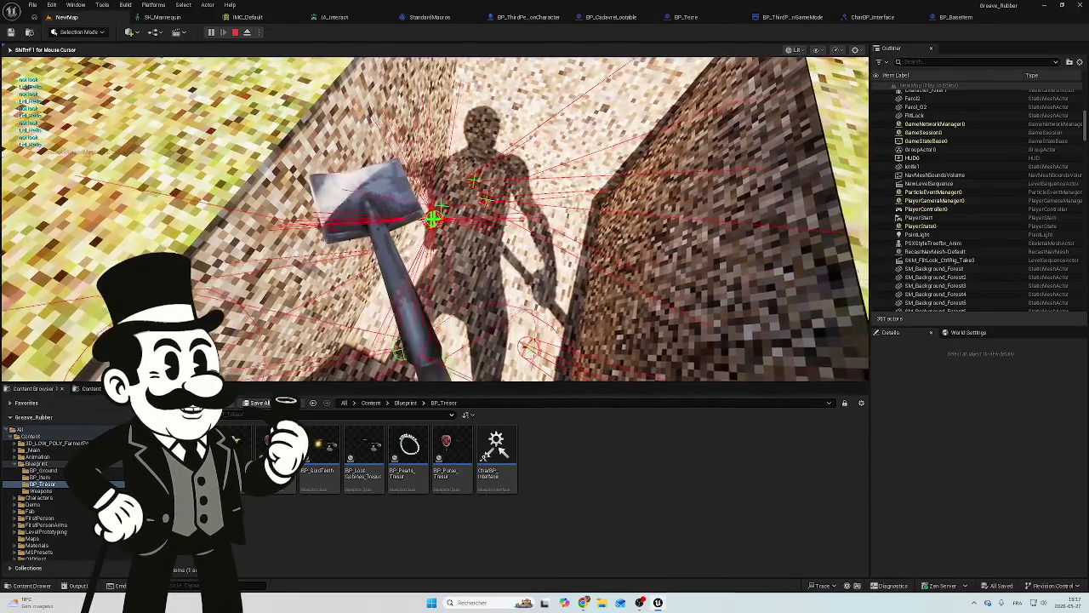
pyautogui.press('Escape')
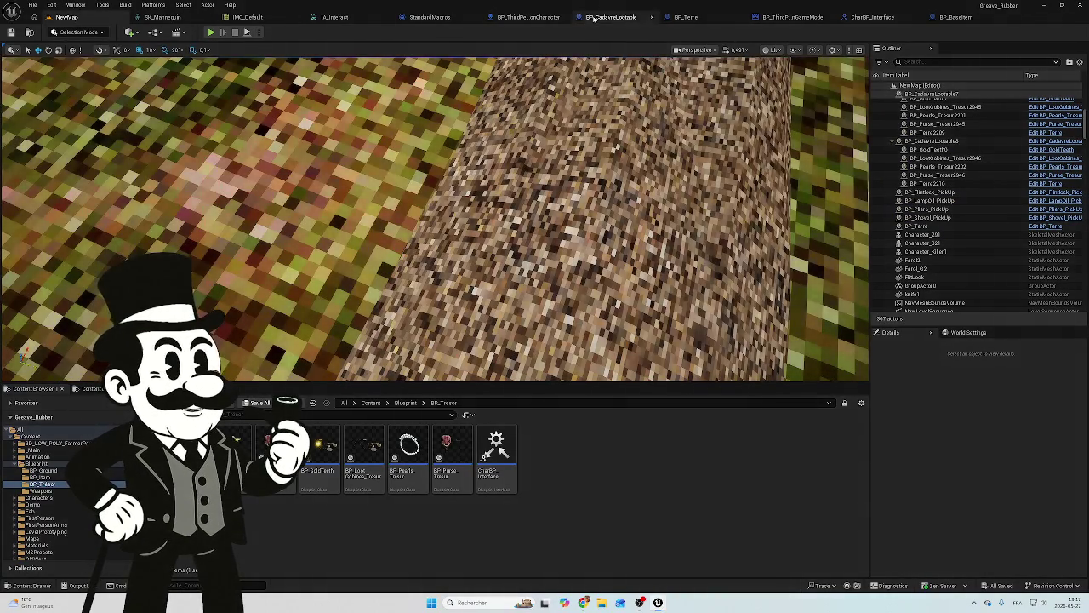
# Check the BP_CadavreLootable Blueprint, then the BP_ThirdPersonCharacter event graph.
pyautogui.click(593, 17)
pyautogui.click(500, 17)
pyautogui.scroll(-5, 499, 261)
pyautogui.moveTo(621, 117); pyautogui.dragTo(622, 129)
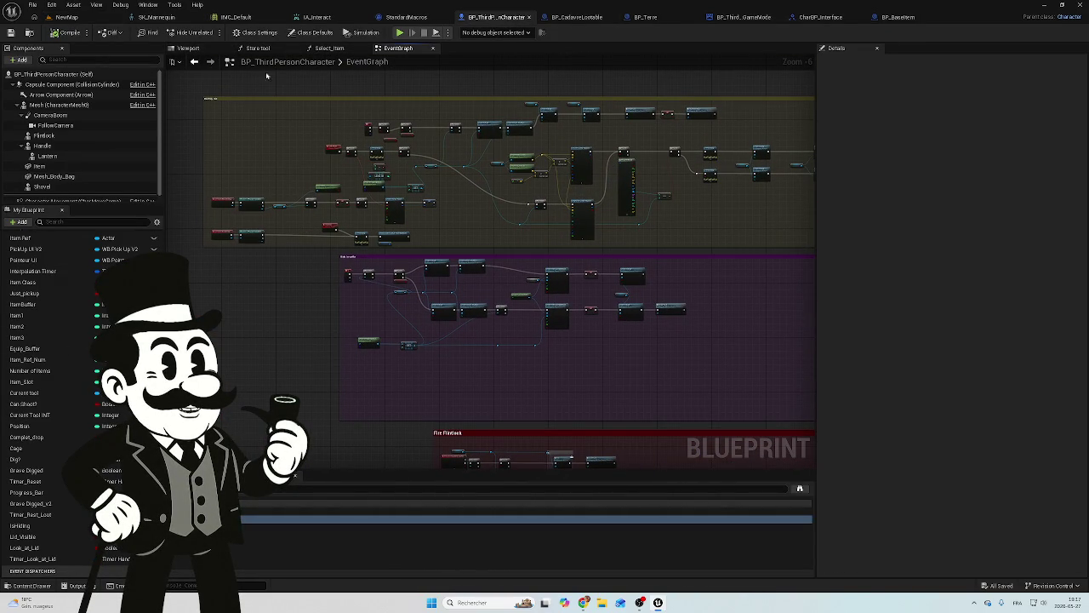
# Play NewMap again with Alt+P to retest, then return to the character event graph.
pyautogui.click(67, 17)
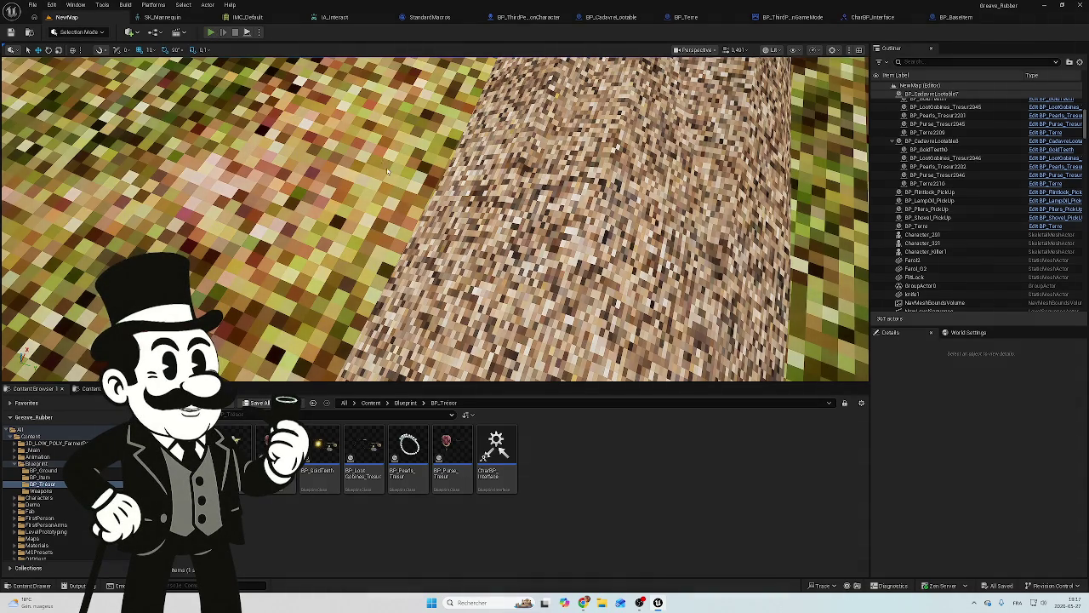
pyautogui.hotkey('alt', 'p')
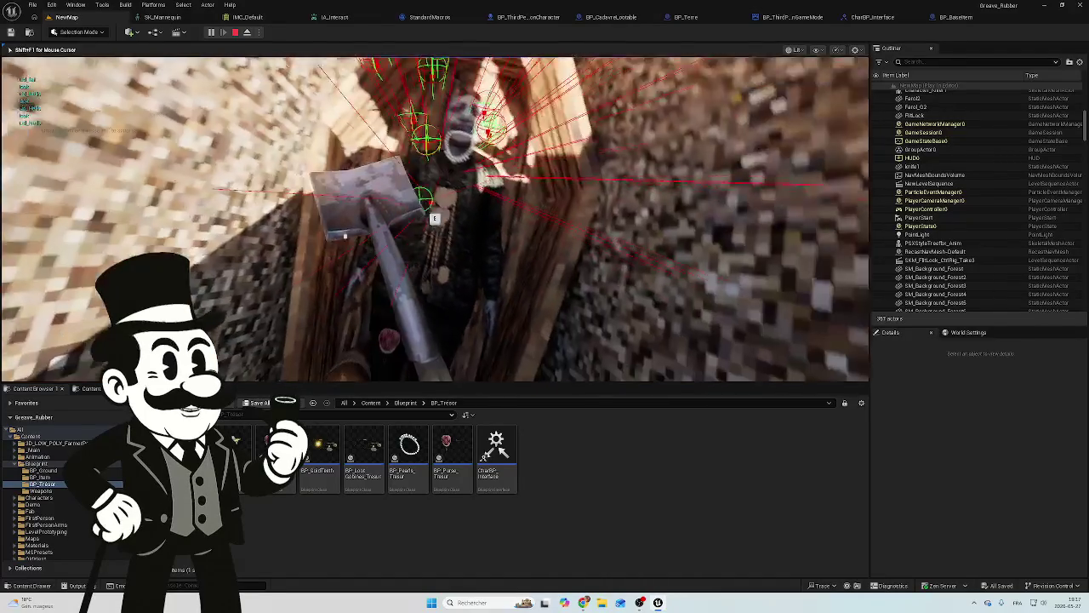
pyautogui.press('Escape')
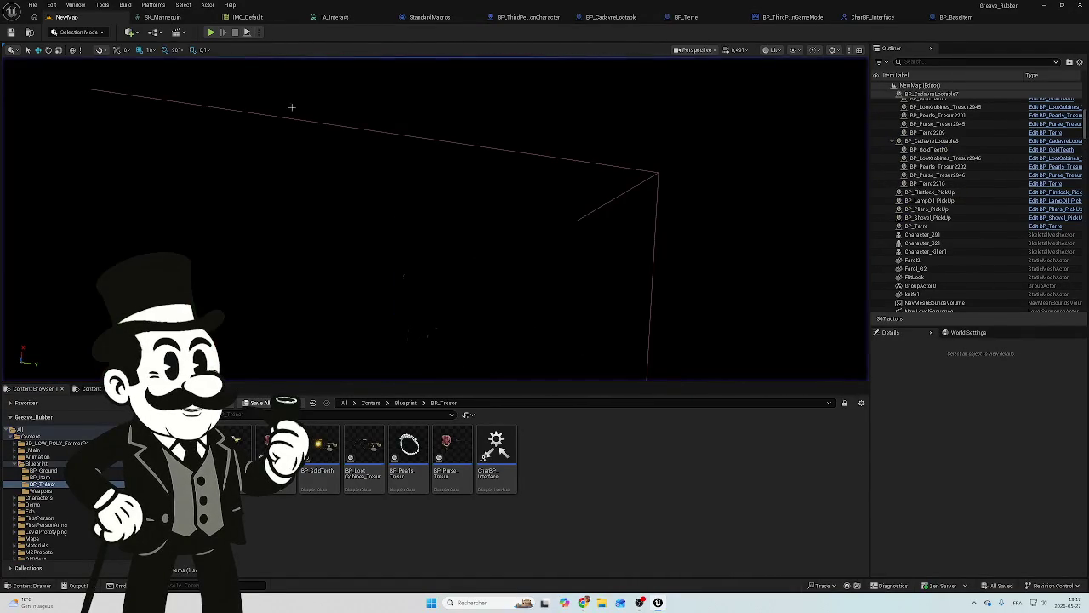
pyautogui.click(515, 17)
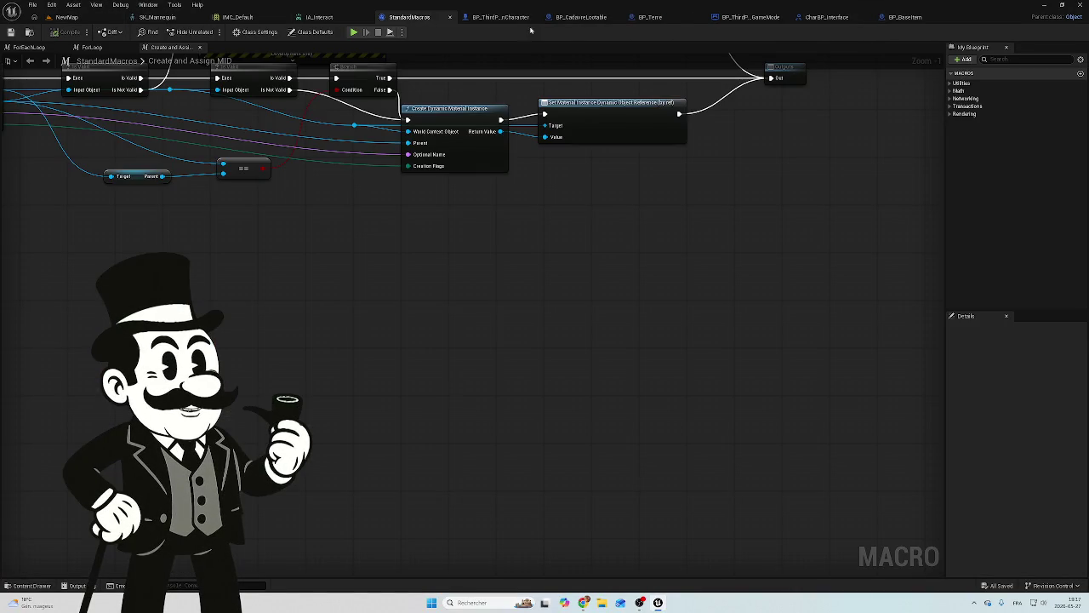
# Navigate to the Sphere Trace By Channel area and move the Start Looping event further left.
pyautogui.moveTo(404, 382)
pyautogui.mouseDown()
pyautogui.moveTo(650, 187)
pyautogui.moveTo(469, 218)
pyautogui.moveTo(464, 175)
pyautogui.moveTo(497, 61)
pyautogui.mouseUp()
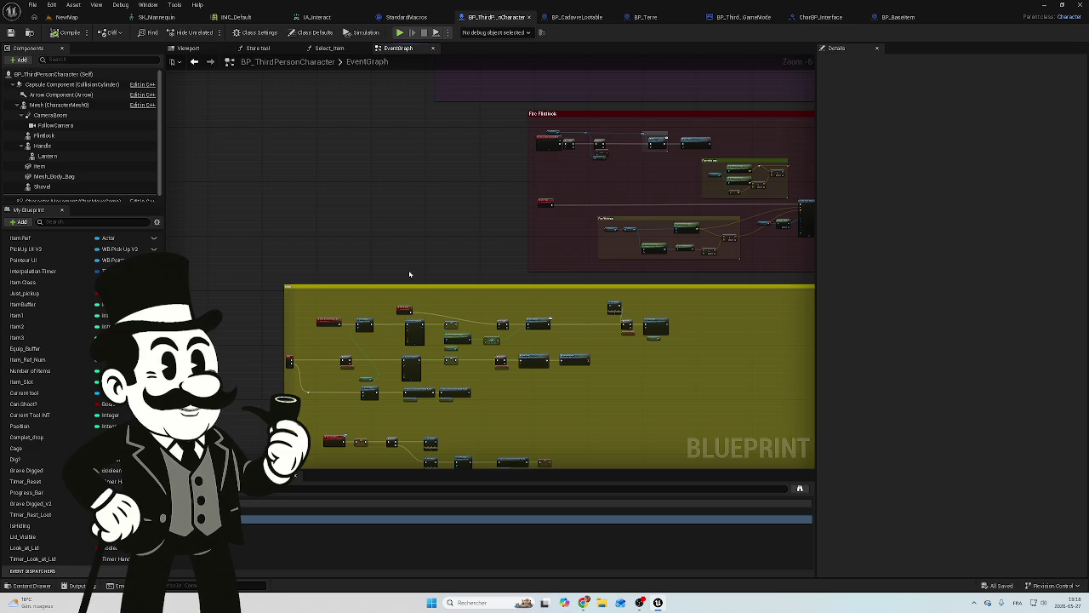
pyautogui.moveTo(409, 274)
pyautogui.mouseDown()
pyautogui.moveTo(432, 233)
pyautogui.moveTo(552, 292)
pyautogui.mouseUp()
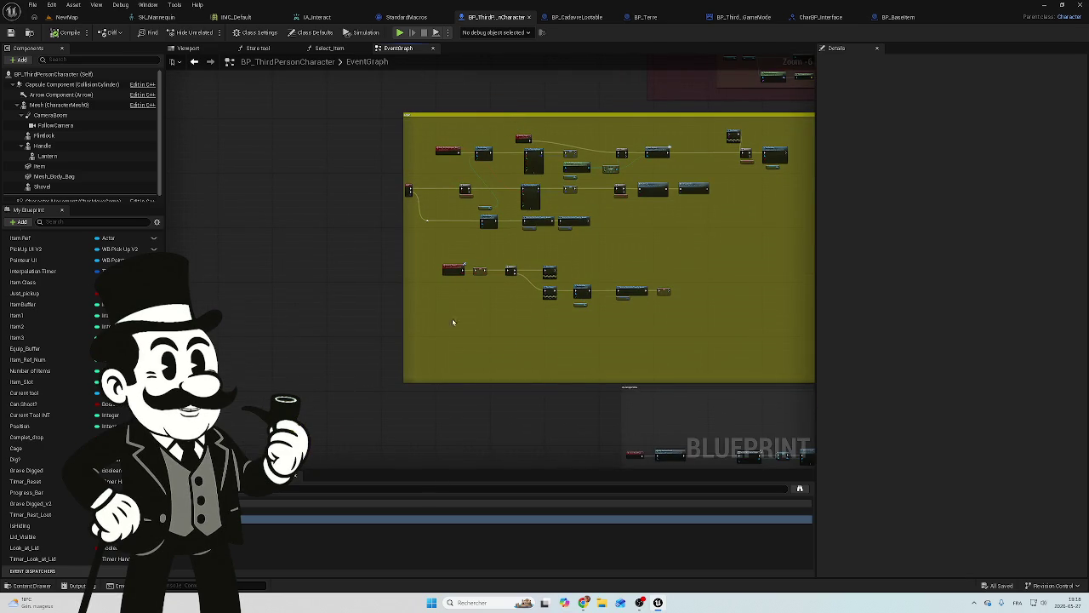
pyautogui.scroll(2, 476, 315)
pyautogui.scroll(-3, 477, 316)
pyautogui.moveTo(590, 335); pyautogui.dragTo(469, 207)
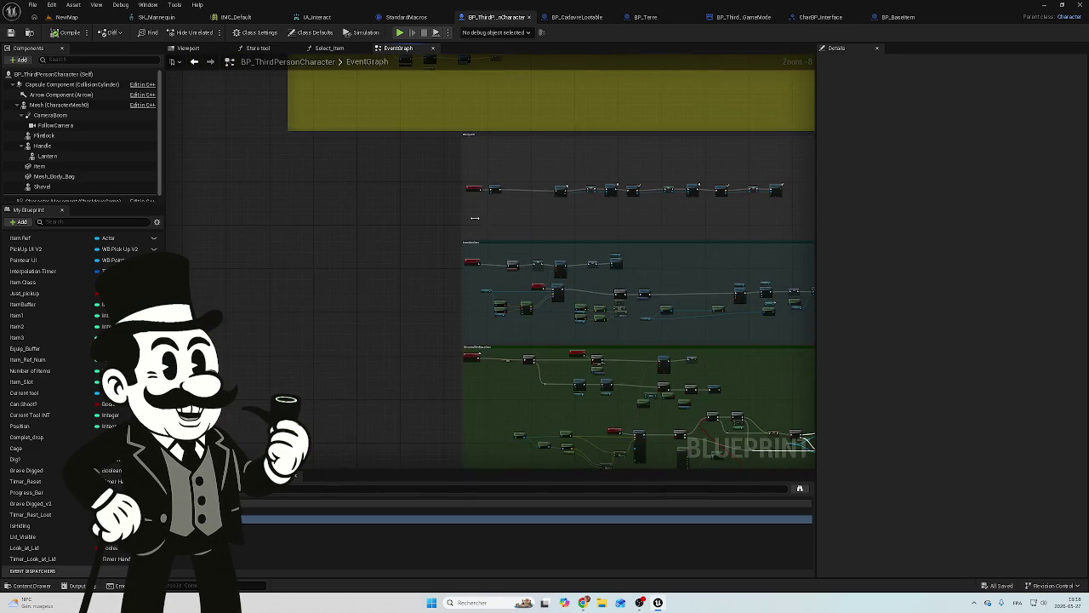
pyautogui.moveTo(526, 337); pyautogui.dragTo(429, 240)
pyautogui.scroll(7, 429, 240)
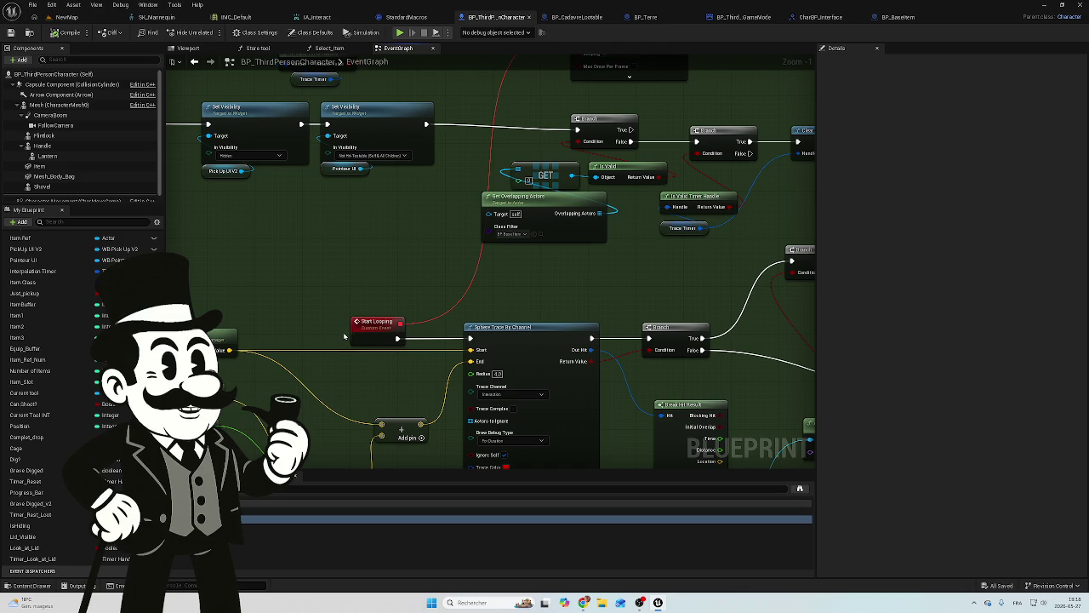
pyautogui.moveTo(398, 300)
pyautogui.mouseDown()
pyautogui.moveTo(588, 288)
pyautogui.moveTo(611, 263)
pyautogui.mouseUp()
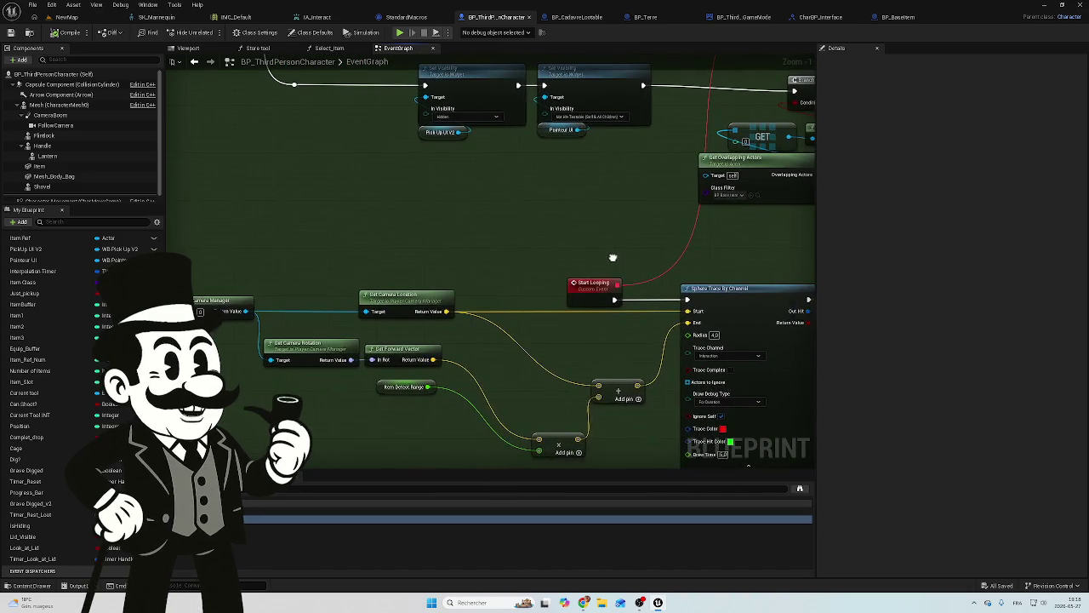
pyautogui.moveTo(534, 231); pyautogui.dragTo(532, 285)
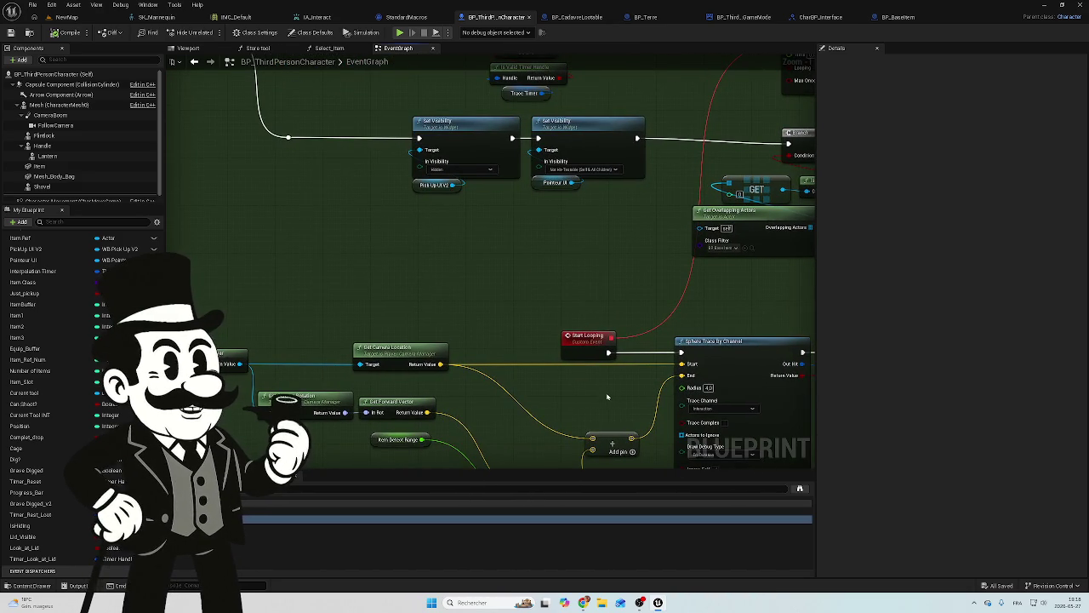
pyautogui.moveTo(594, 341); pyautogui.dragTo(510, 340)
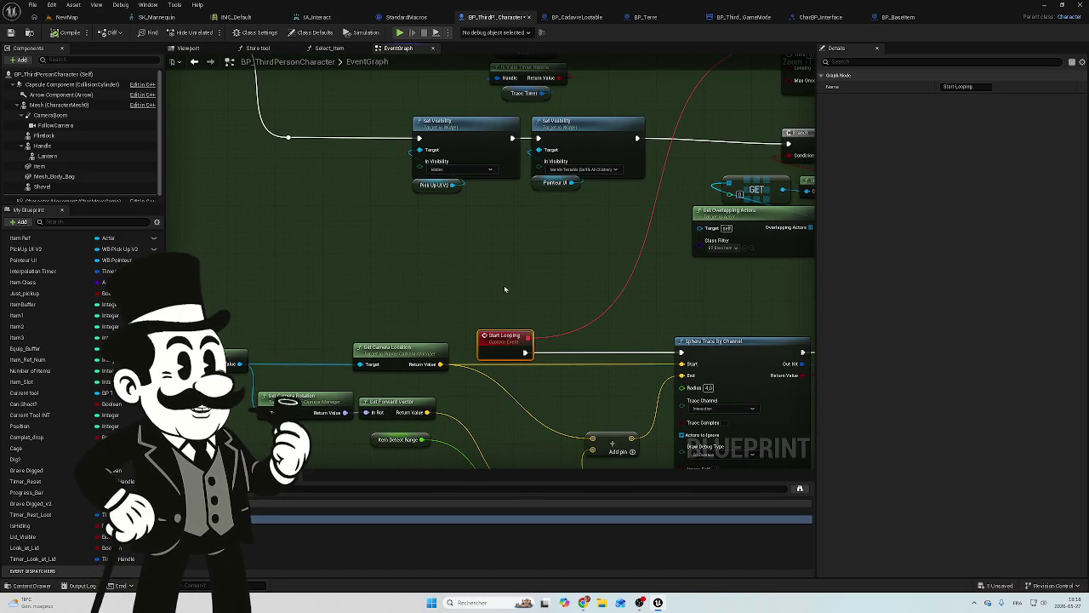
# Inspect the Start Other Trace event and its output, cancelling the pending new-node connection.
pyautogui.scroll(-4, 588, 384)
pyautogui.scroll(4, 426, 274)
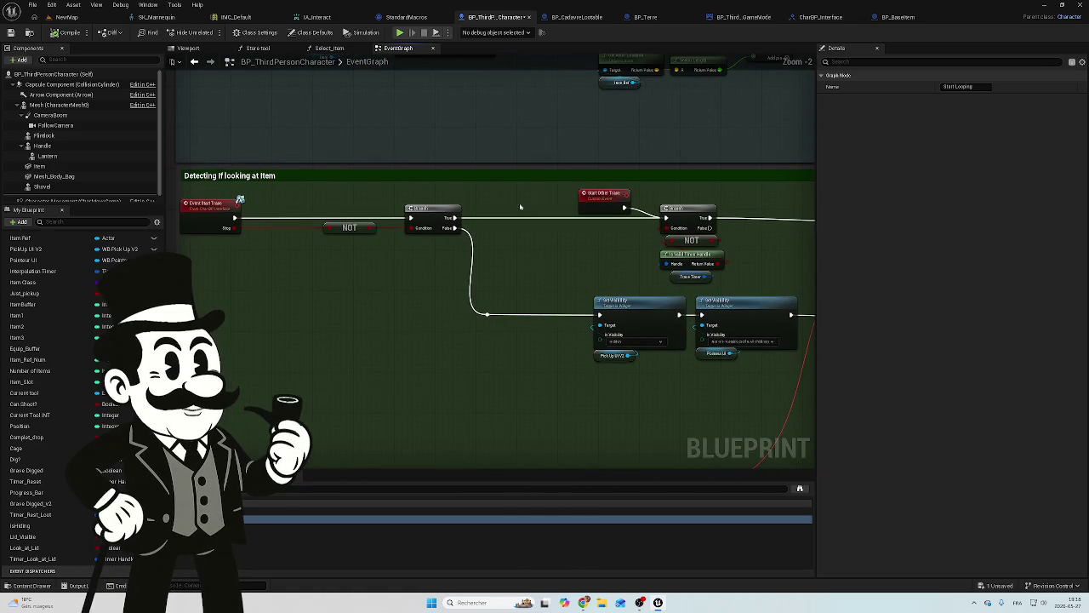
pyautogui.click(610, 197)
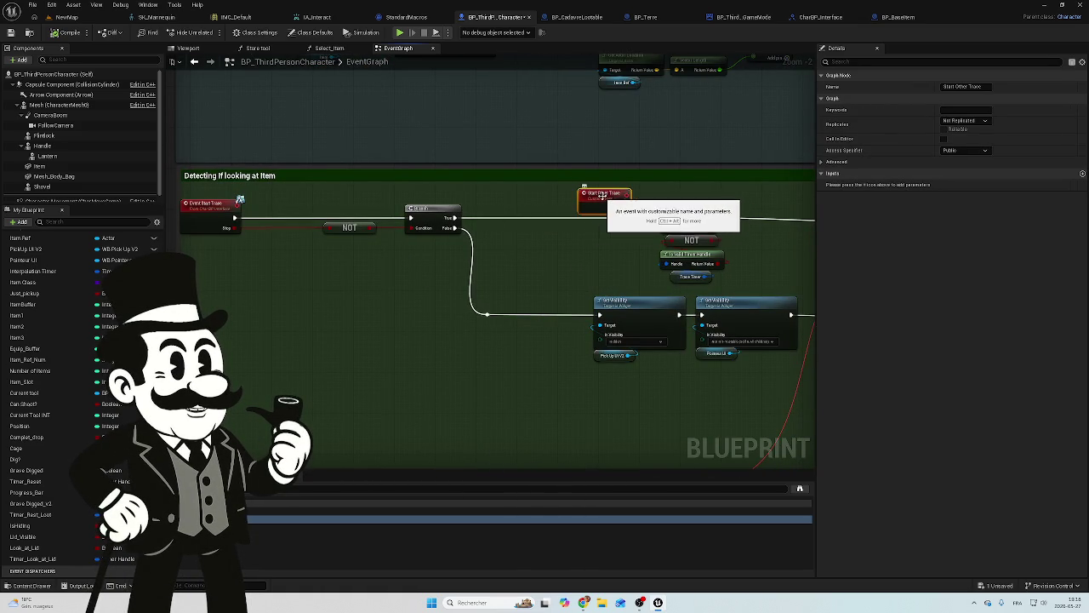
pyautogui.click(658, 193)
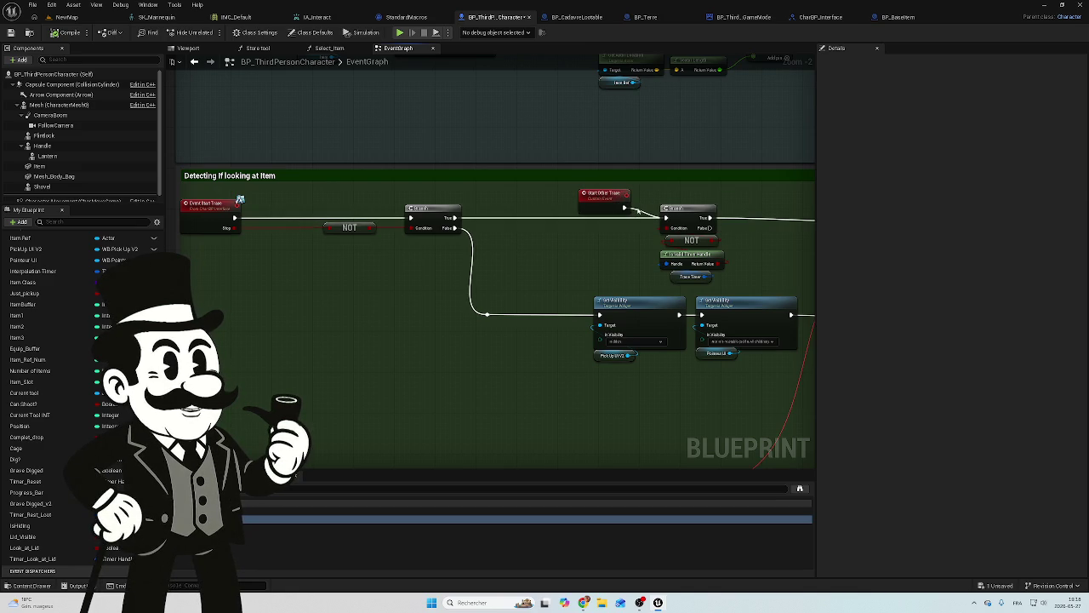
pyautogui.moveTo(637, 213); pyautogui.dragTo(639, 210)
pyautogui.press('Escape')
pyautogui.scroll(-2, 505, 277)
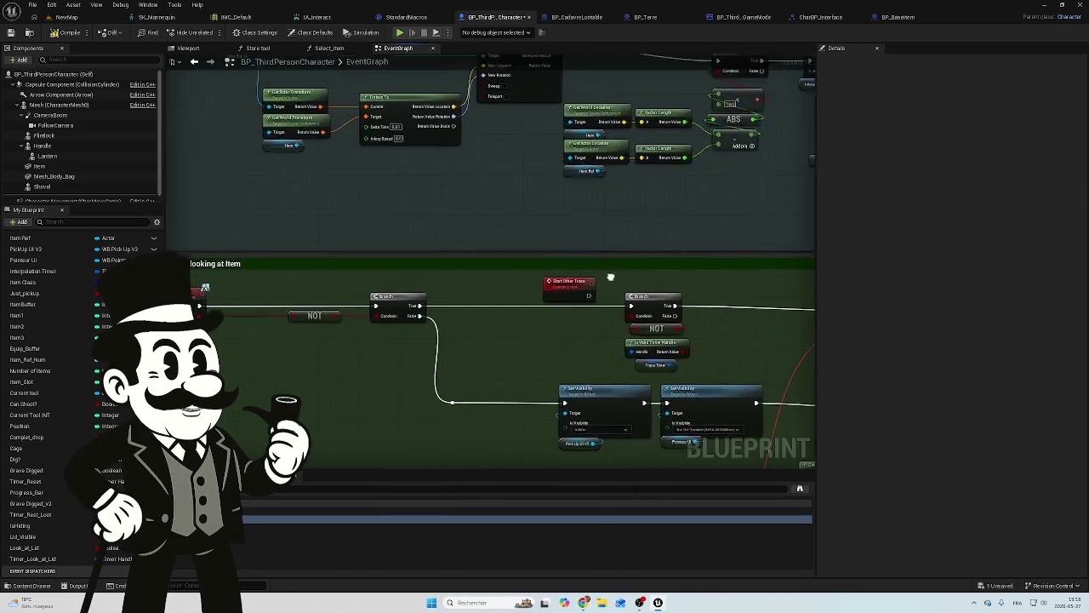
pyautogui.moveTo(505, 277); pyautogui.dragTo(559, 296)
pyautogui.scroll(4, 559, 296)
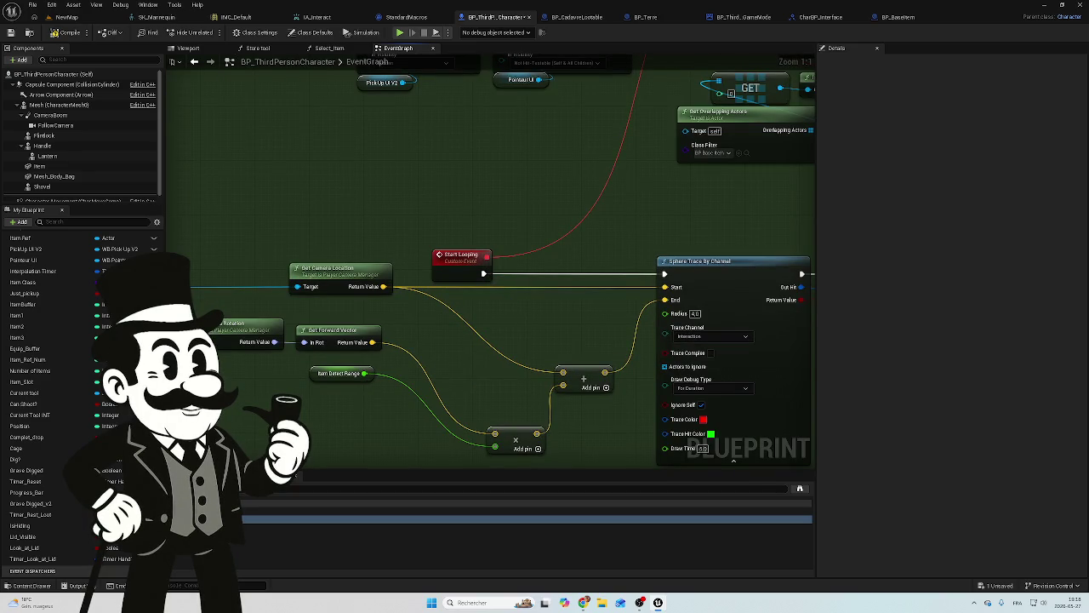
# Add a Lid_Visible getter, wire Start Looping into the Branch, and arrange the getter above it.
pyautogui.click(23, 537)
pyautogui.moveTo(23, 536); pyautogui.dragTo(559, 256)
pyautogui.click(586, 267)
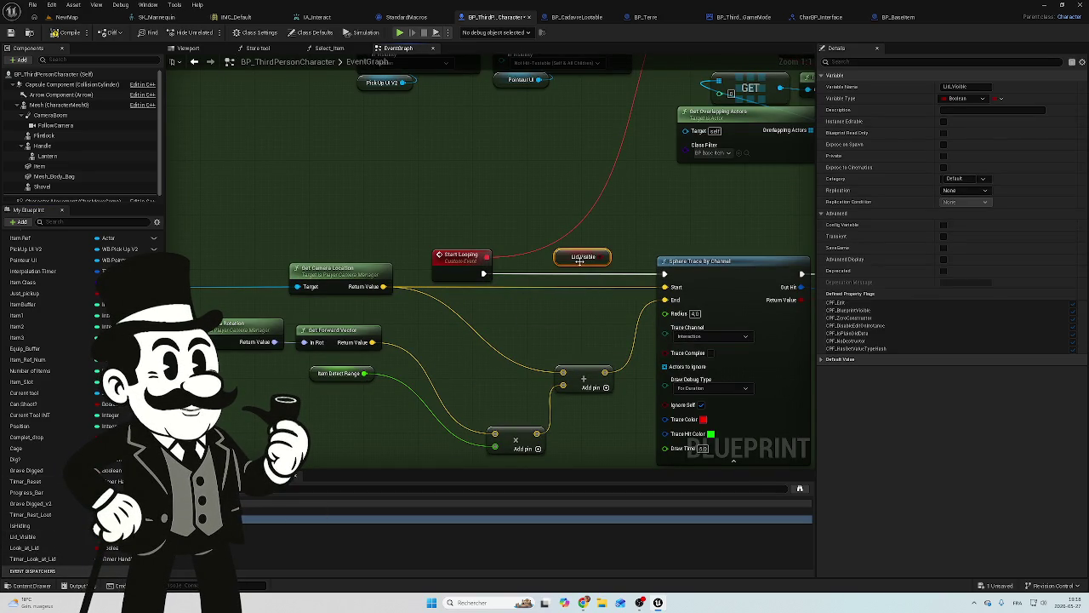
pyautogui.moveTo(605, 260)
pyautogui.mouseDown()
pyautogui.moveTo(618, 223)
pyautogui.moveTo(655, 243)
pyautogui.moveTo(572, 258)
pyautogui.moveTo(565, 245)
pyautogui.moveTo(588, 271)
pyautogui.mouseUp()
pyautogui.moveTo(482, 273); pyautogui.dragTo(563, 273)
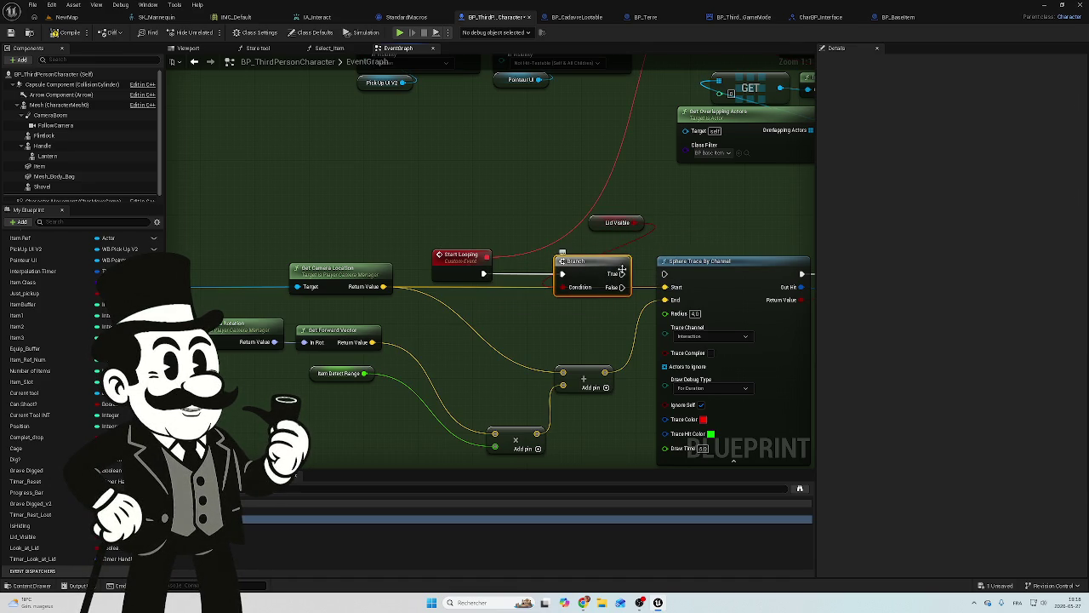
pyautogui.moveTo(600, 221); pyautogui.dragTo(559, 303)
pyautogui.moveTo(602, 256)
pyautogui.mouseDown()
pyautogui.moveTo(596, 249)
pyautogui.moveTo(664, 273)
pyautogui.mouseUp()
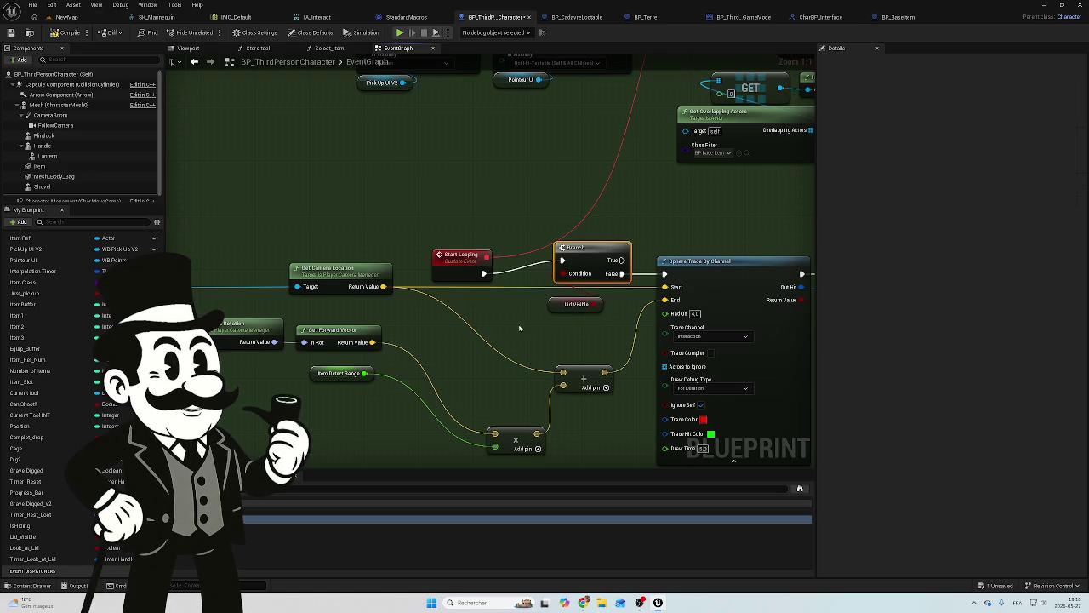
pyautogui.moveTo(566, 310)
pyautogui.mouseDown()
pyautogui.moveTo(624, 230)
pyautogui.moveTo(599, 237)
pyautogui.mouseUp()
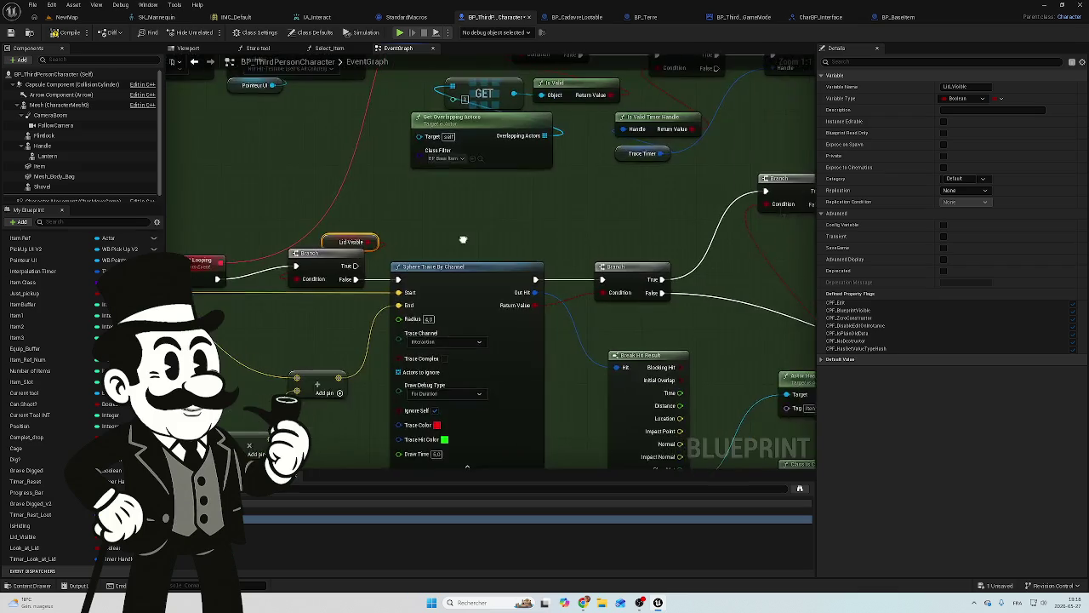
pyautogui.scroll(-5, 467, 189)
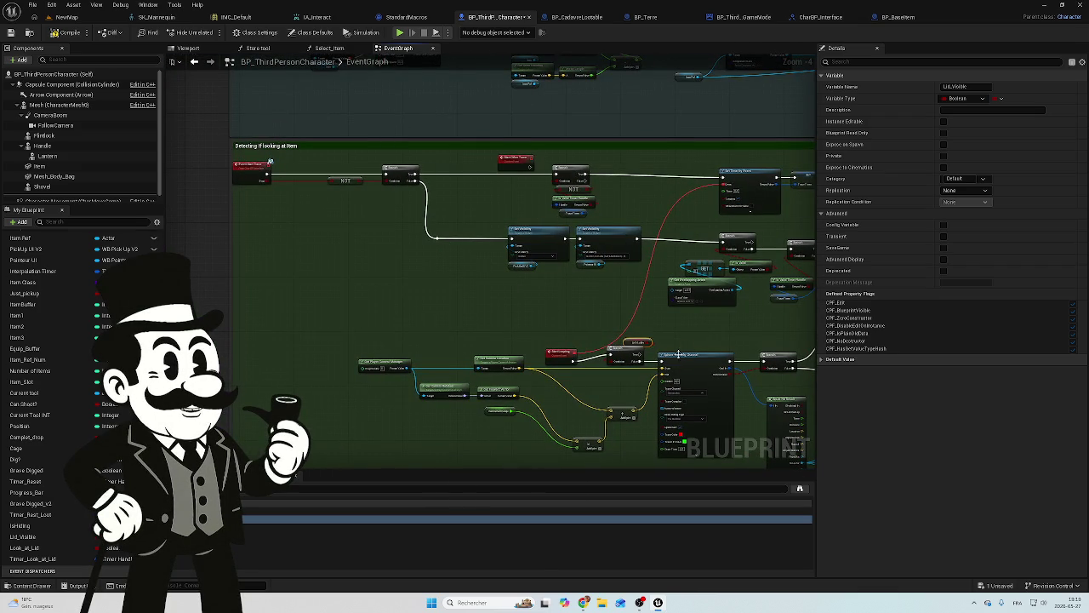
# Nudge the Lid Visible getter up and pan to the Detecting If looking at Item comment.
pyautogui.scroll(5, 677, 357)
pyautogui.moveTo(596, 324); pyautogui.dragTo(591, 330)
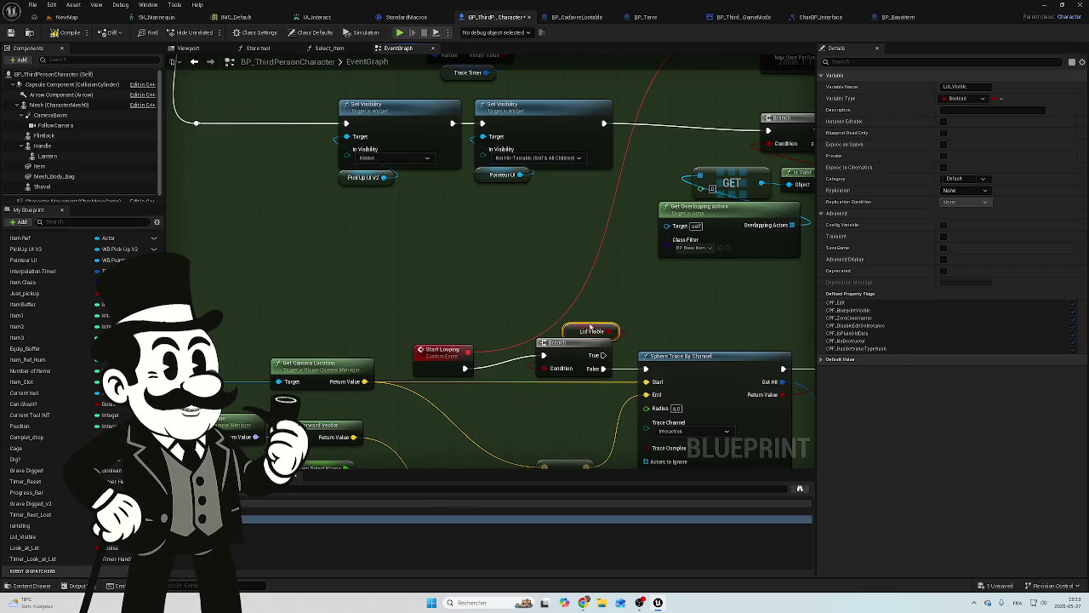
pyautogui.moveTo(426, 267)
pyautogui.mouseDown()
pyautogui.moveTo(418, 299)
pyautogui.moveTo(462, 397)
pyautogui.mouseUp()
pyautogui.moveTo(757, 436)
pyautogui.mouseDown()
pyautogui.moveTo(498, 264)
pyautogui.moveTo(414, 297)
pyautogui.moveTo(596, 308)
pyautogui.moveTo(573, 214)
pyautogui.moveTo(516, 230)
pyautogui.moveTo(541, 256)
pyautogui.moveTo(588, 248)
pyautogui.moveTo(594, 236)
pyautogui.mouseUp()
pyautogui.moveTo(281, 196); pyautogui.dragTo(354, 237)
pyautogui.scroll(-3, 355, 237)
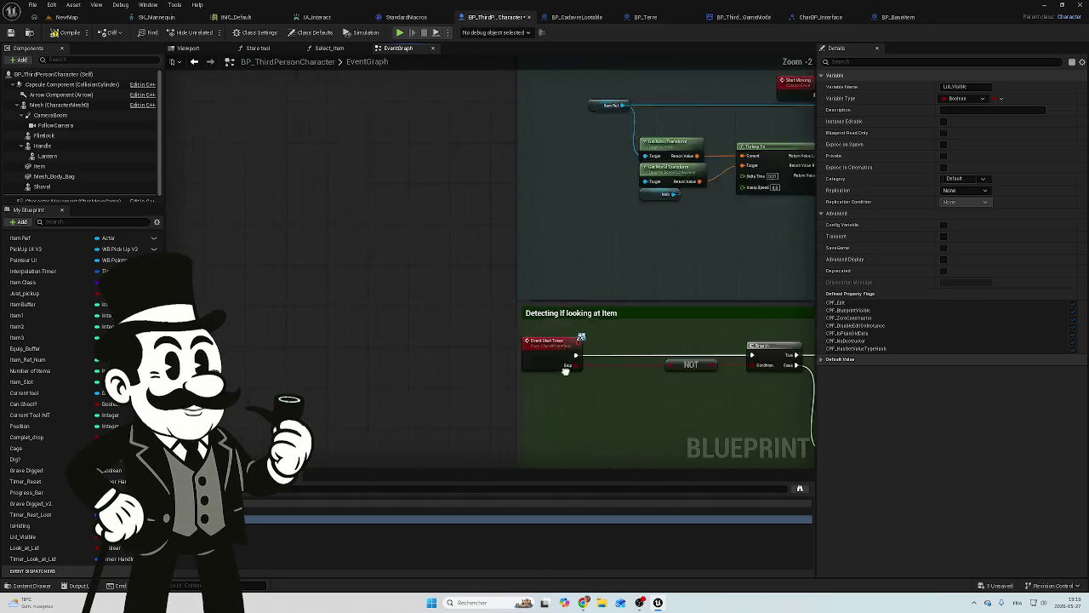
pyautogui.scroll(3, 594, 233)
pyautogui.moveTo(594, 233)
pyautogui.mouseDown()
pyautogui.moveTo(409, 212)
pyautogui.moveTo(364, 231)
pyautogui.moveTo(373, 239)
pyautogui.mouseUp()
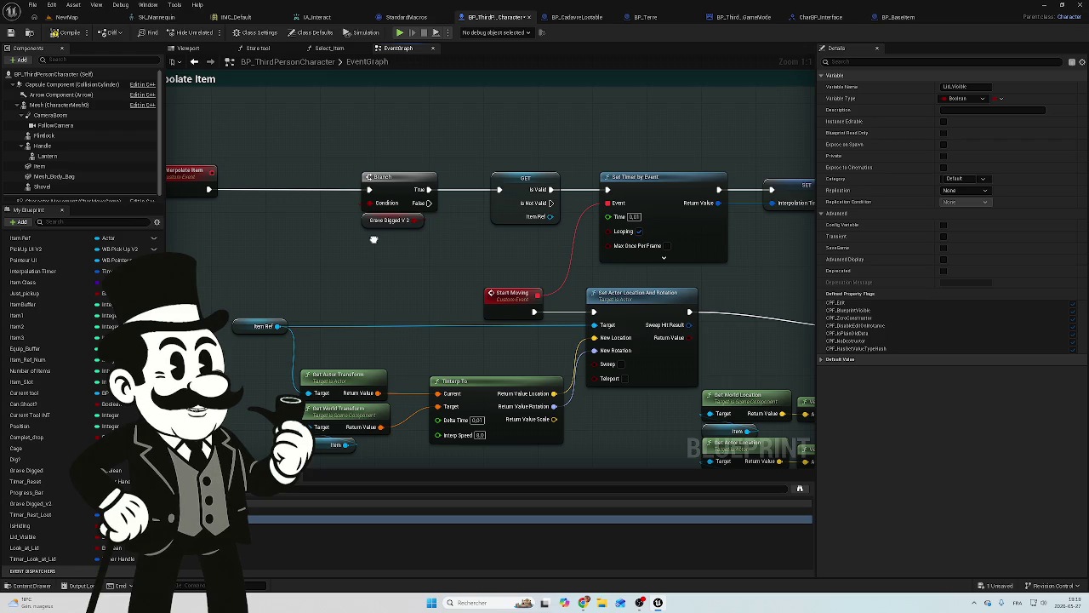
# Break the exec wire running from the Lid Visible SET node to Start Other Trace.
pyautogui.moveTo(373, 239)
pyautogui.mouseDown()
pyautogui.moveTo(74, 232)
pyautogui.moveTo(120, 202)
pyautogui.moveTo(232, 190)
pyautogui.mouseUp()
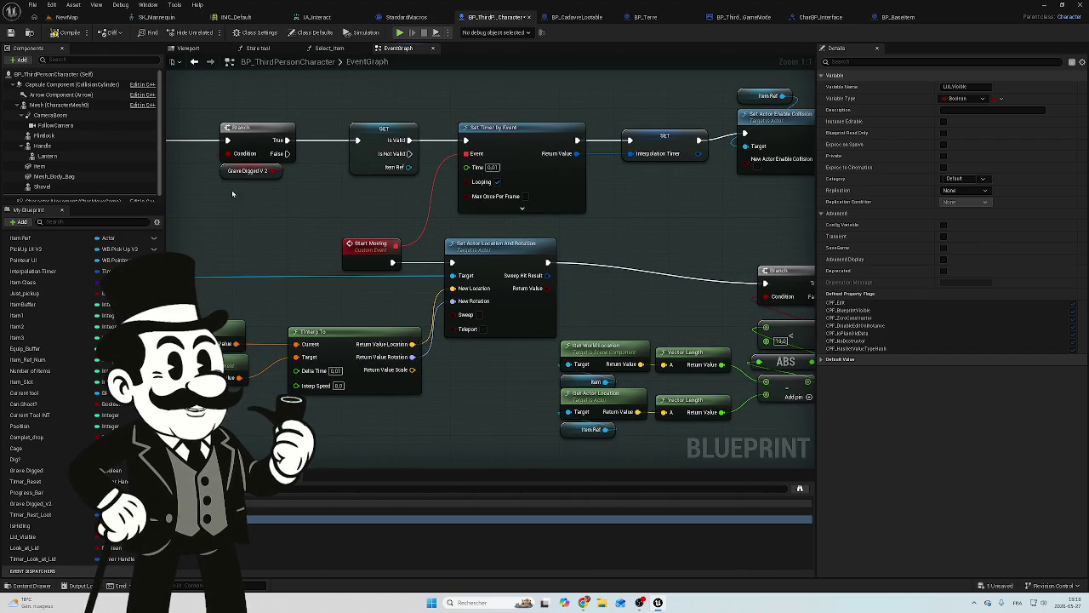
pyautogui.moveTo(646, 245)
pyautogui.mouseDown()
pyautogui.moveTo(326, 206)
pyautogui.moveTo(602, 249)
pyautogui.moveTo(601, 351)
pyautogui.mouseUp()
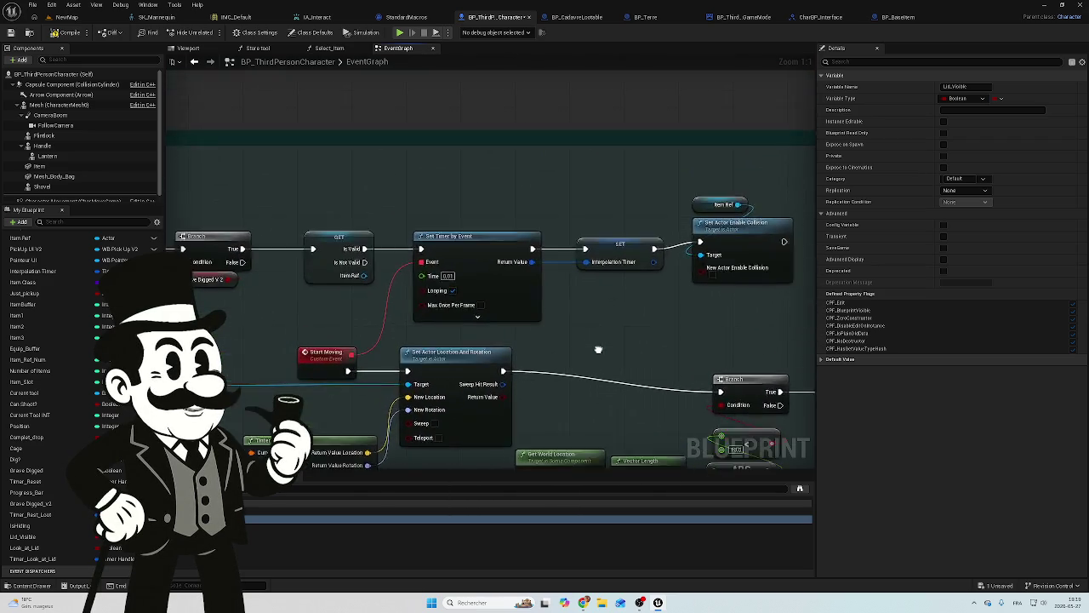
pyautogui.scroll(-2, 525, 184)
pyautogui.moveTo(525, 184)
pyautogui.mouseDown()
pyautogui.moveTo(667, 102)
pyautogui.moveTo(674, 137)
pyautogui.mouseUp()
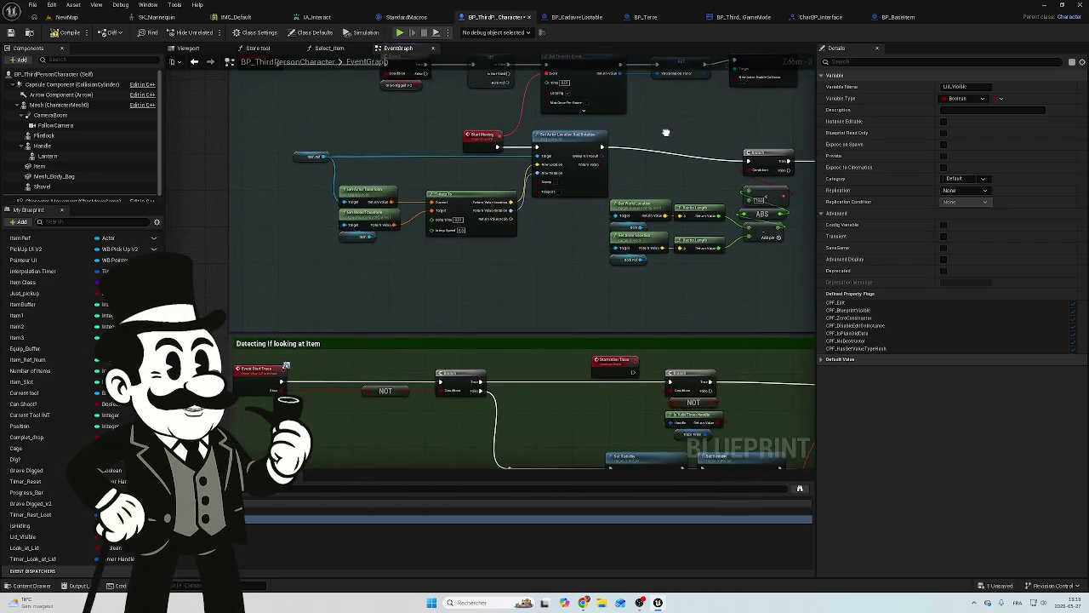
pyautogui.scroll(-5, 652, 229)
pyautogui.scroll(8, 589, 323)
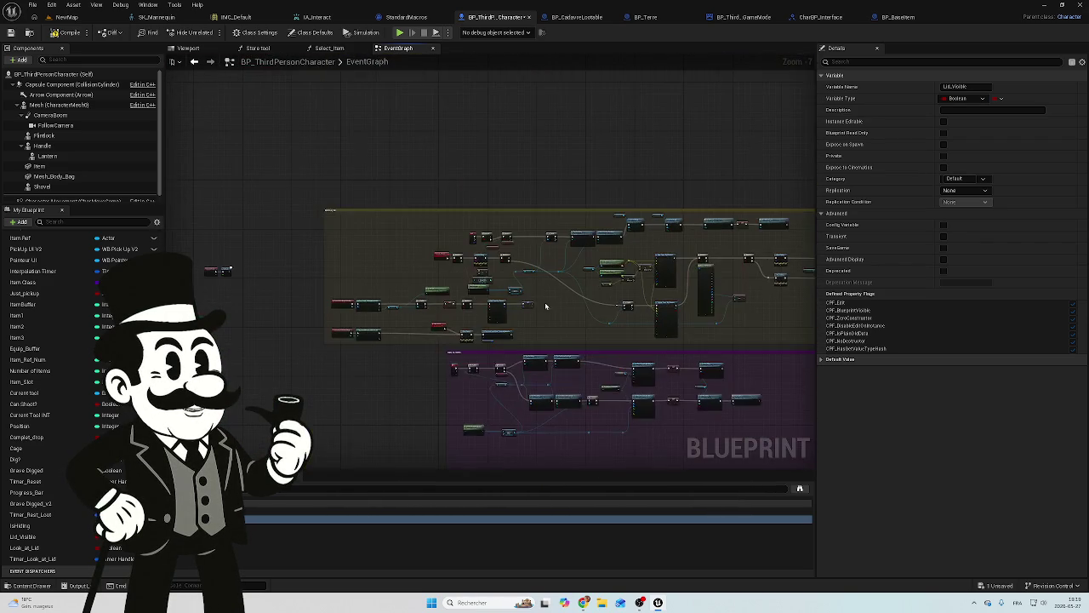
pyautogui.moveTo(442, 312); pyautogui.dragTo(183, 287)
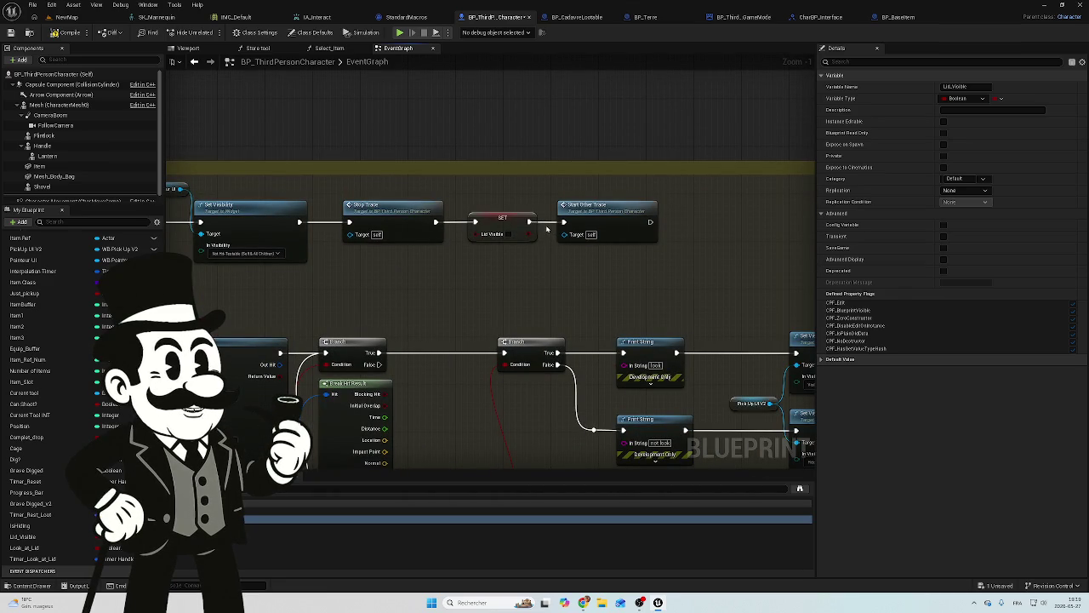
pyautogui.keyDown('alt'); pyautogui.click(547, 224); pyautogui.keyUp('alt')
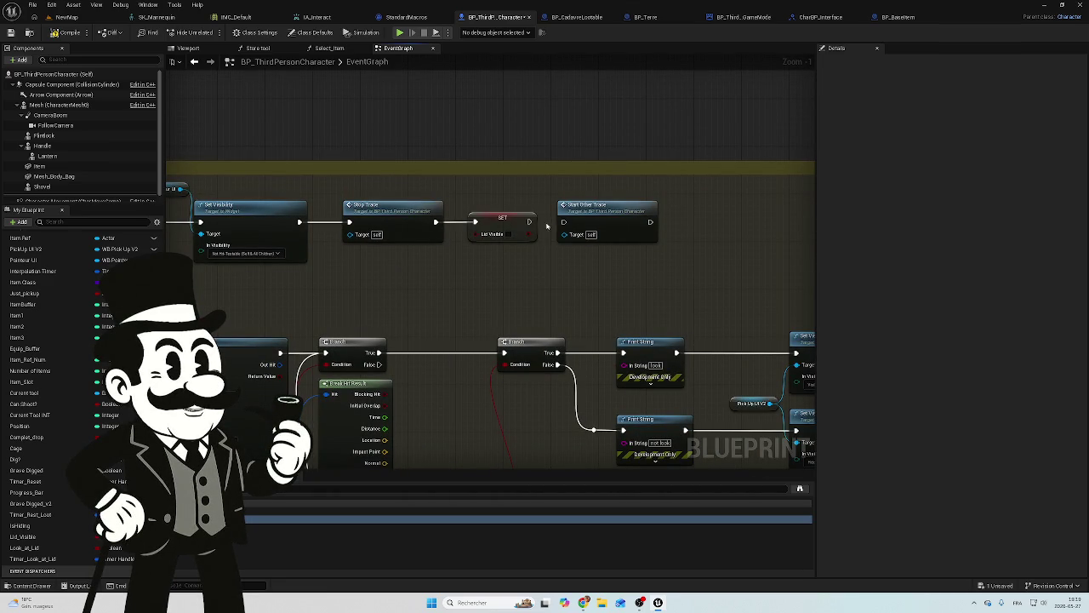
pyautogui.moveTo(404, 280)
pyautogui.mouseDown()
pyautogui.moveTo(538, 292)
pyautogui.moveTo(571, 213)
pyautogui.mouseUp()
# Compile BP_ThirdPersonCharacter after briefly selecting and deselecting two lower-left event nodes.
pyautogui.scroll(-6, 673, 171)
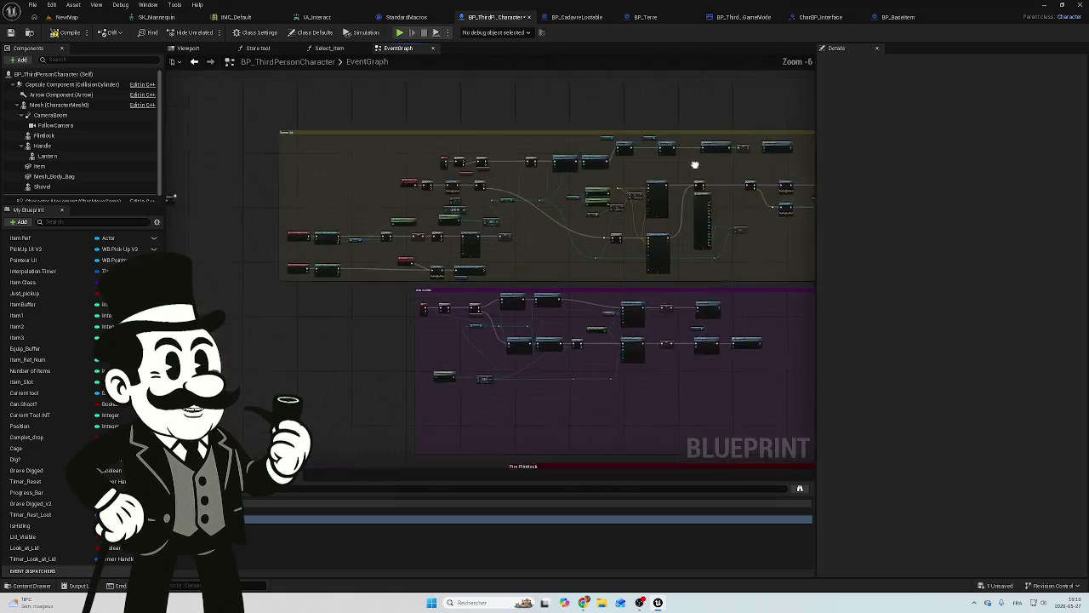
pyautogui.scroll(2, 407, 253)
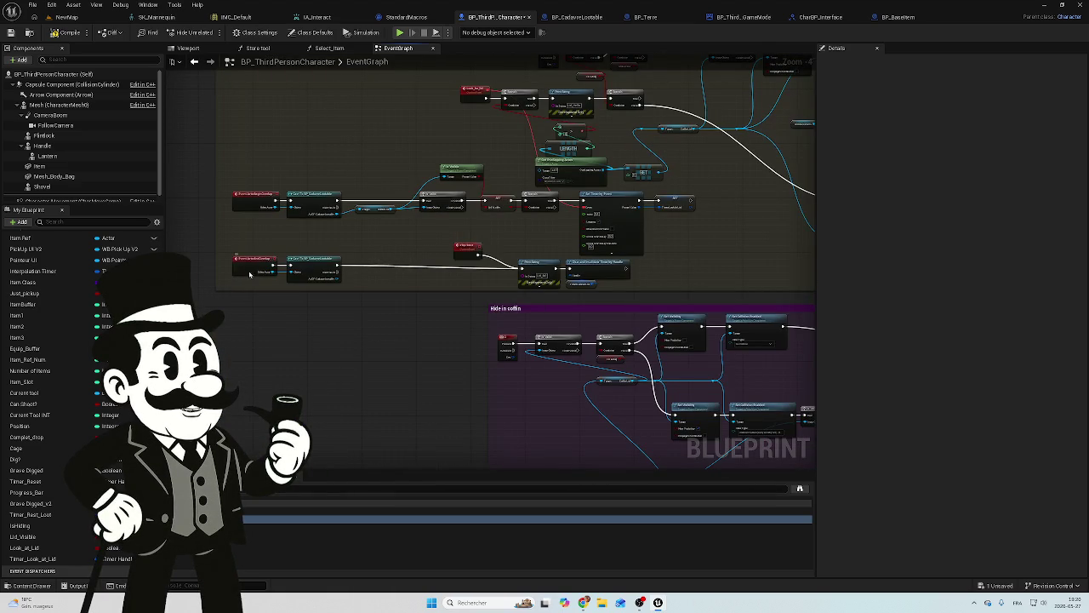
pyautogui.moveTo(244, 233)
pyautogui.mouseDown()
pyautogui.moveTo(348, 279)
pyautogui.moveTo(646, 263)
pyautogui.mouseUp()
pyautogui.click(647, 263)
pyautogui.click(70, 34)
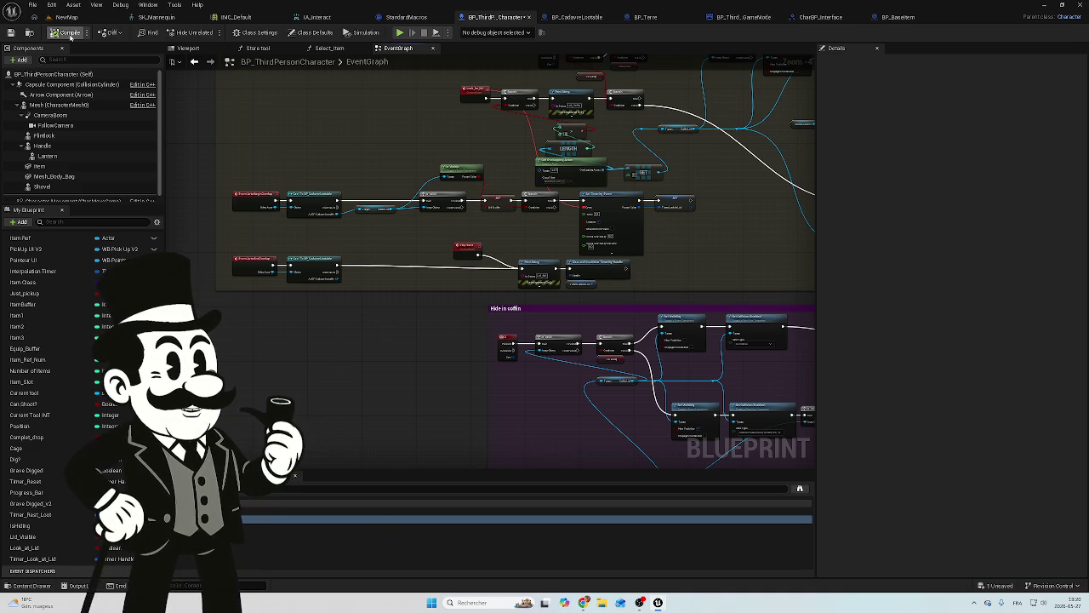
# Save BP_ThirdPersonCharacter from the NewMap level and start a play test.
pyautogui.click(71, 17)
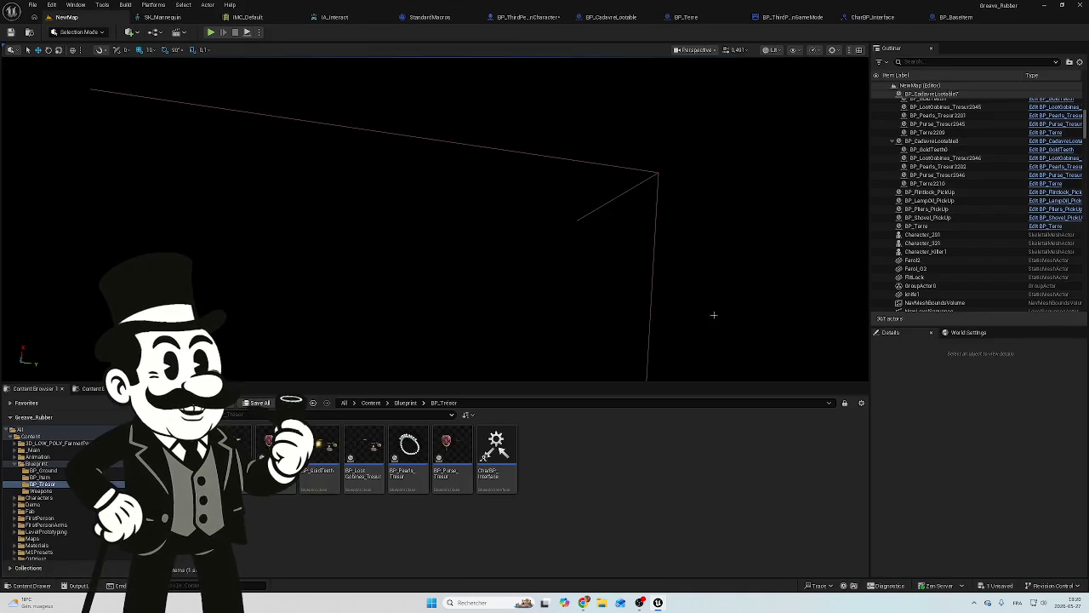
pyautogui.click(997, 586)
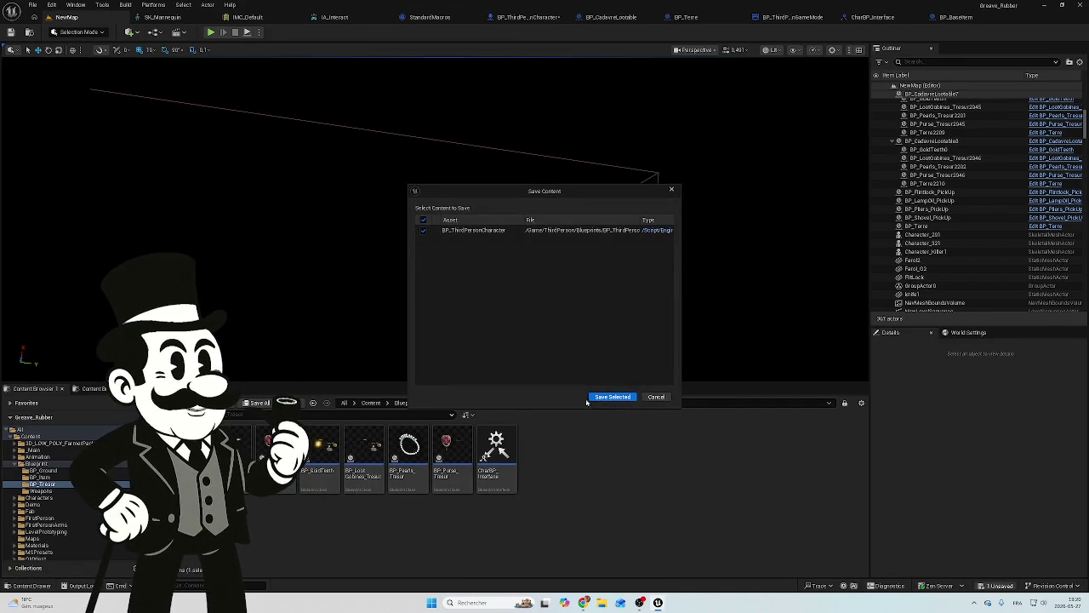
pyautogui.click(599, 398)
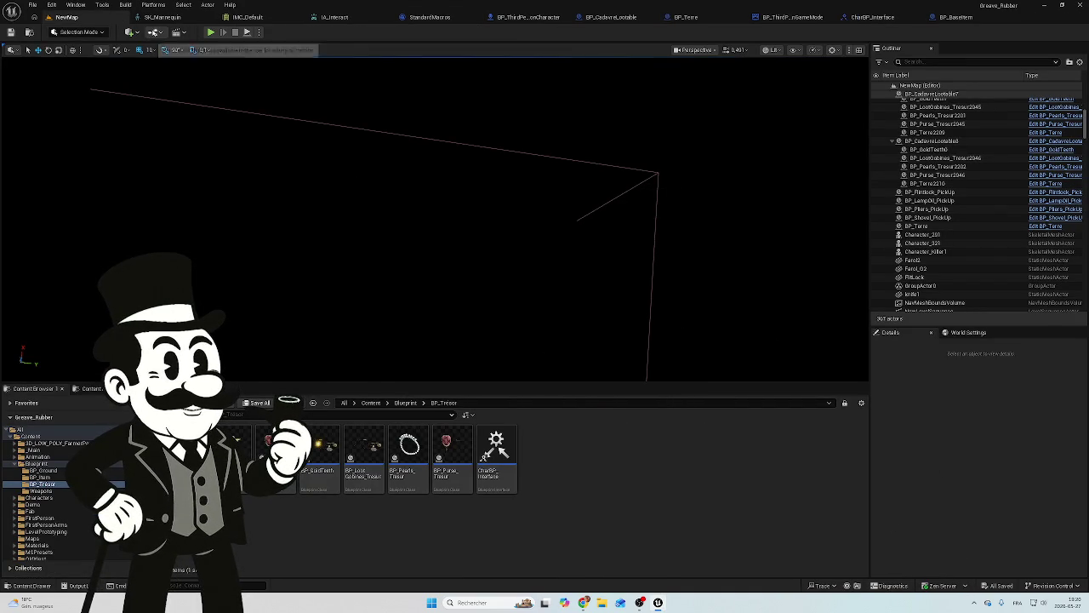
pyautogui.click(212, 34)
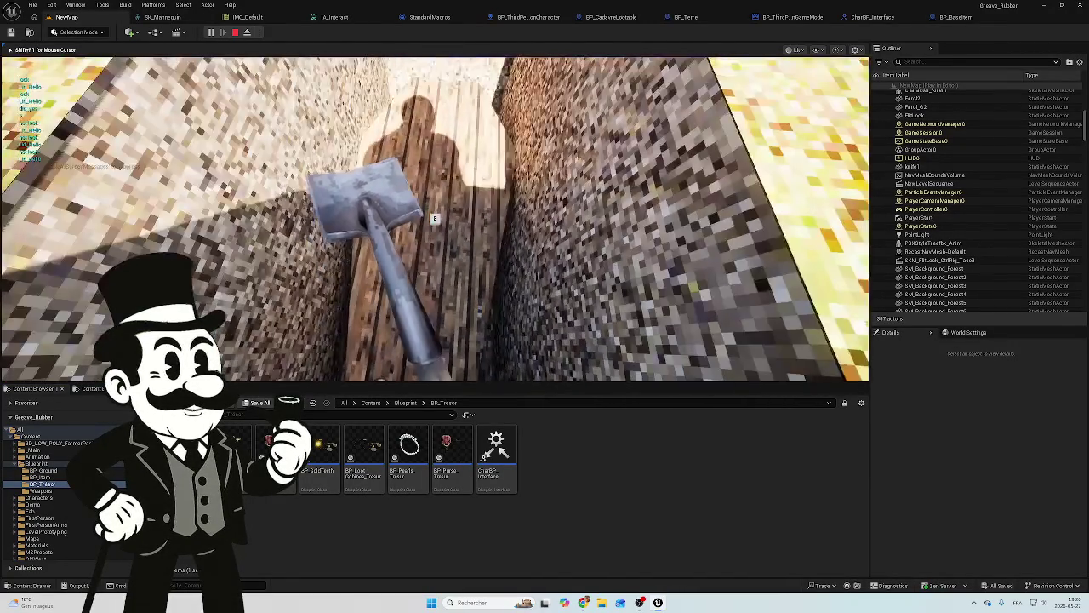
# In the play session, walk down into the dug grave and interact with the wooden coffin lid.
pyautogui.press('e')
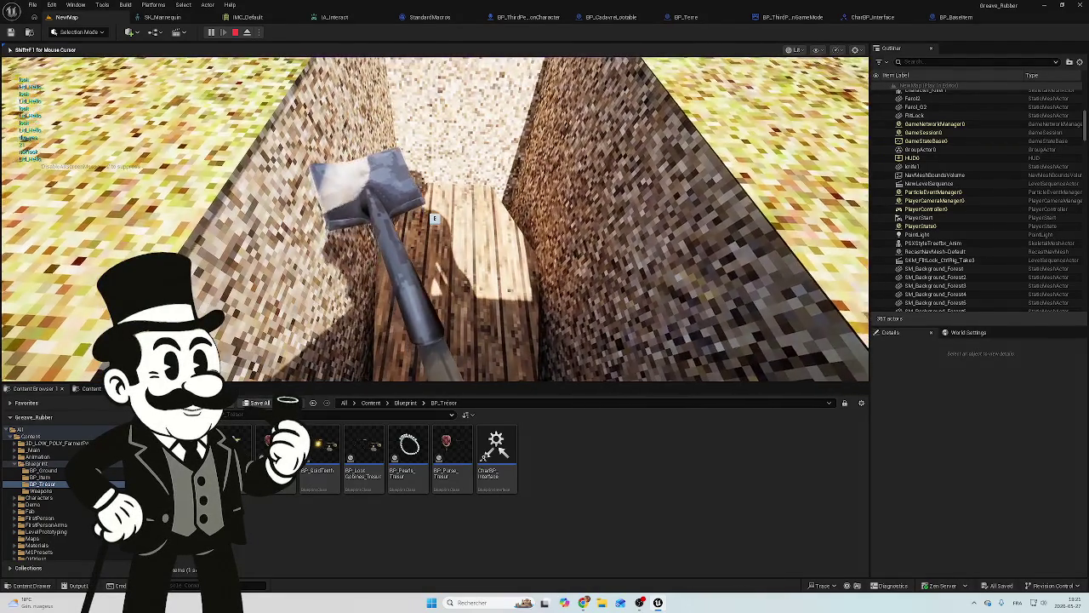
pyautogui.press('e')
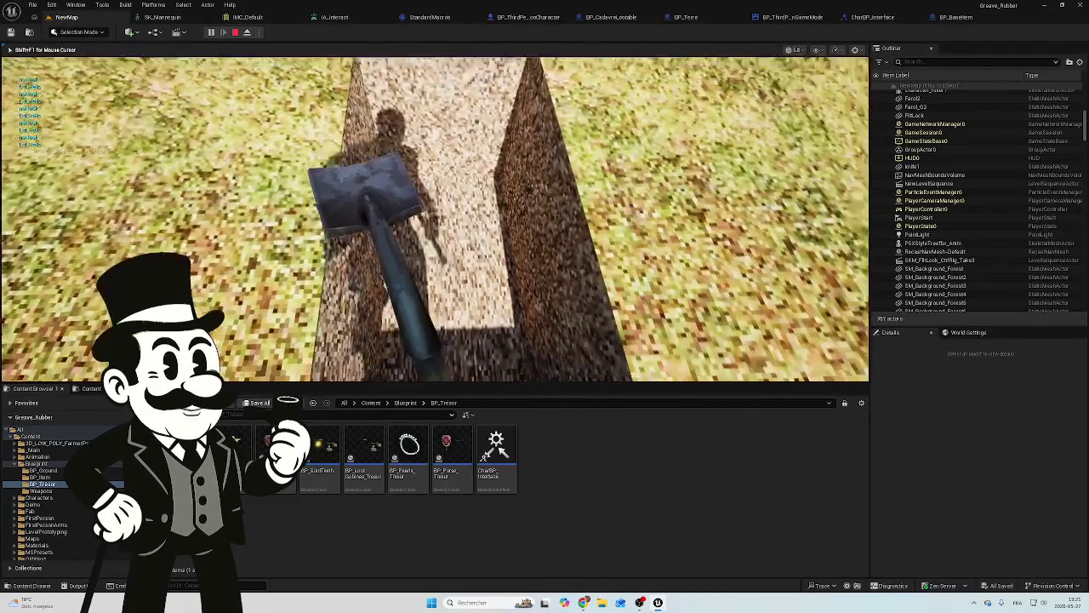
pyautogui.press('e')
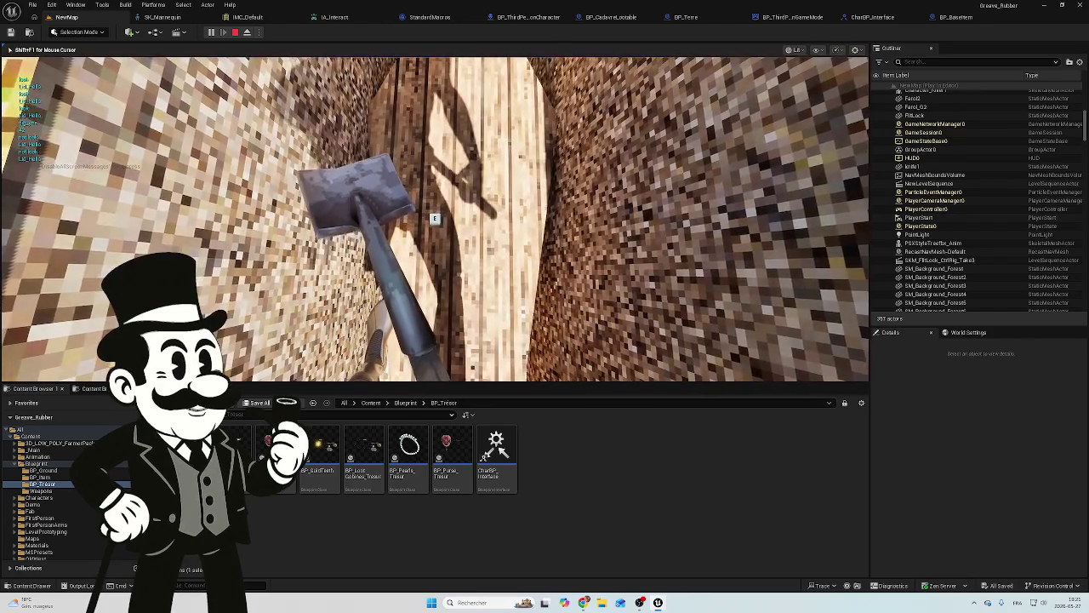
pyautogui.press('e')
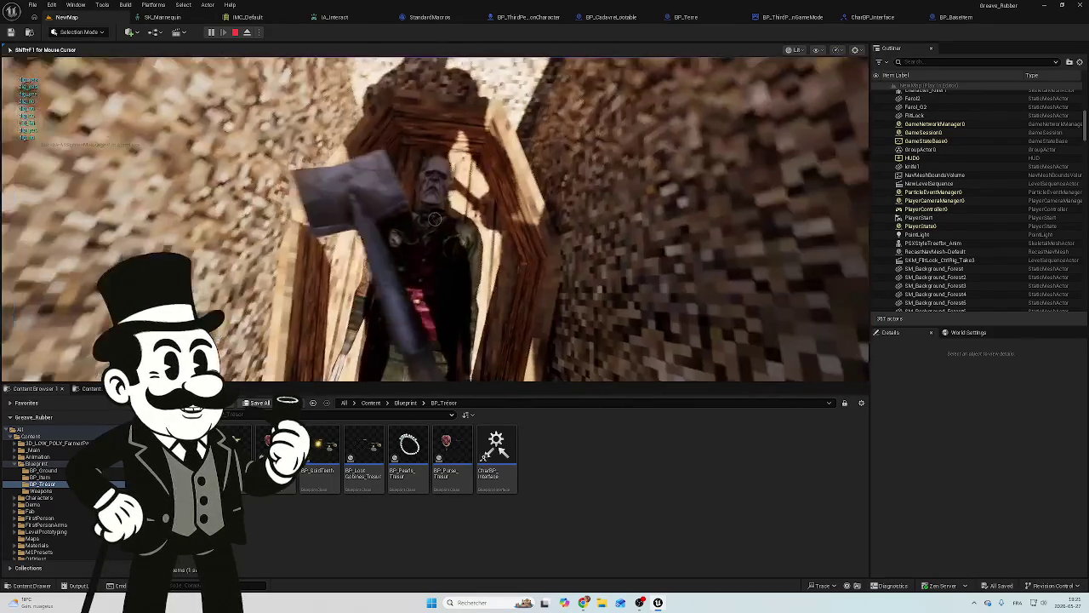
# Loot the corpse in the open coffin, then stop the play test to see the log errors.
pyautogui.press('e')
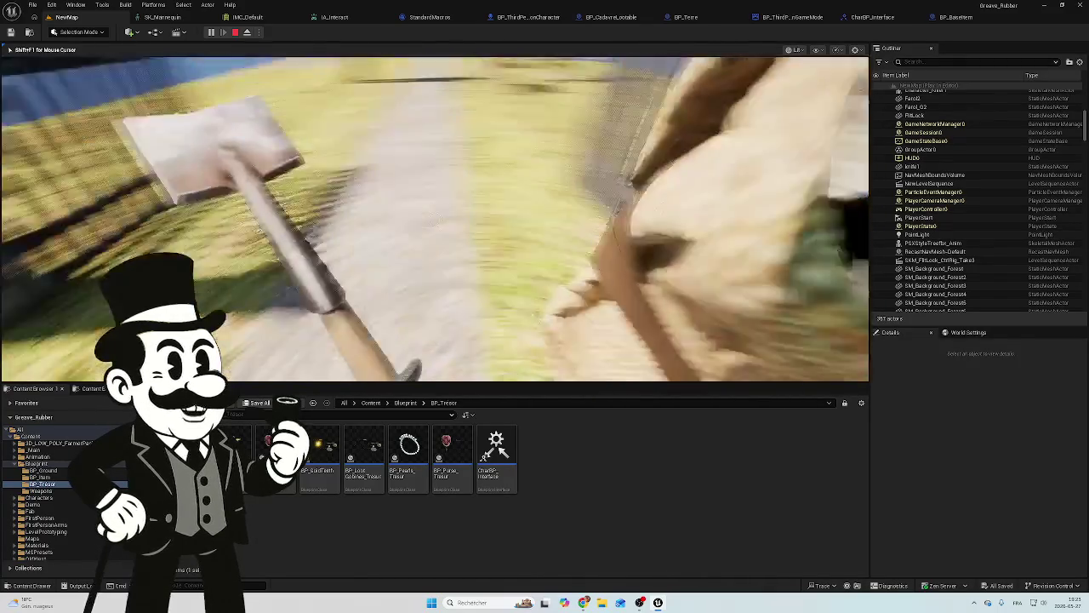
pyautogui.press('Escape')
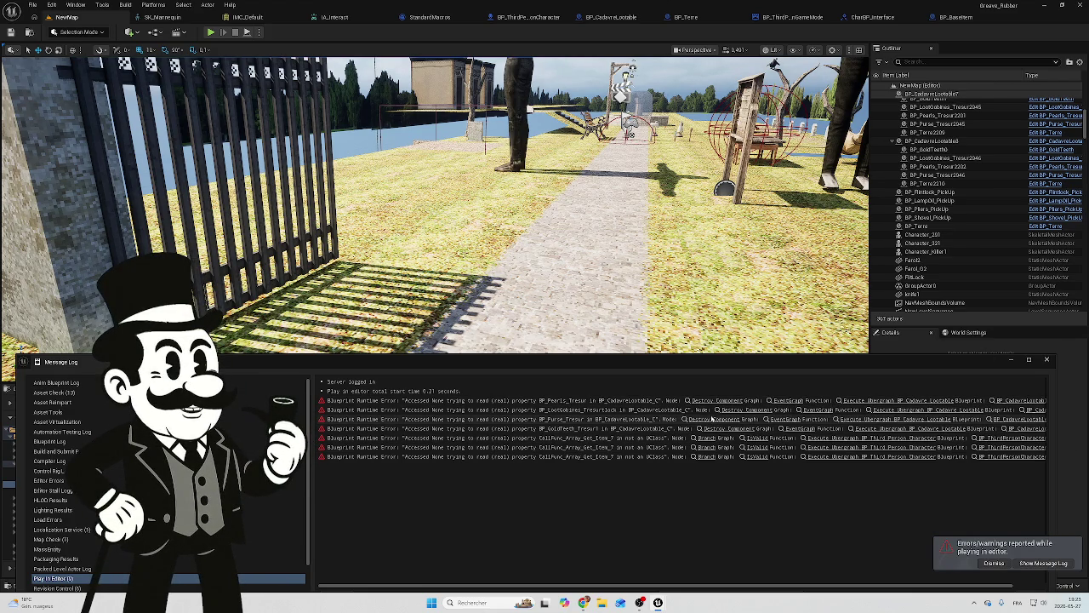
# Jump from the first runtime error to BP_CadavreLootable's graph and bring the Branch and Is Valid nodes into view.
pyautogui.click(713, 401)
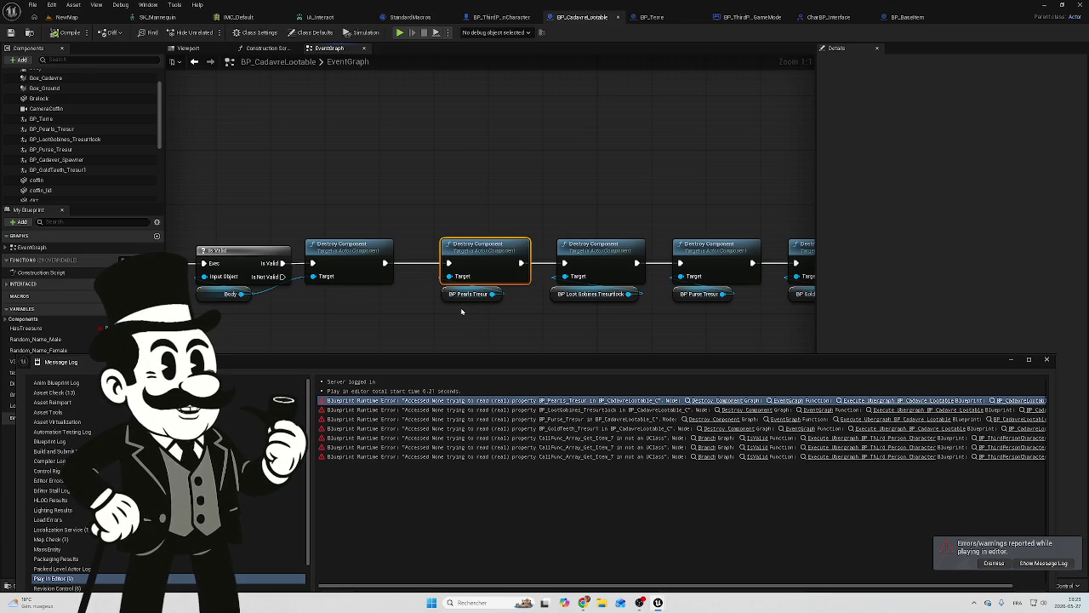
pyautogui.moveTo(461, 312); pyautogui.dragTo(507, 278)
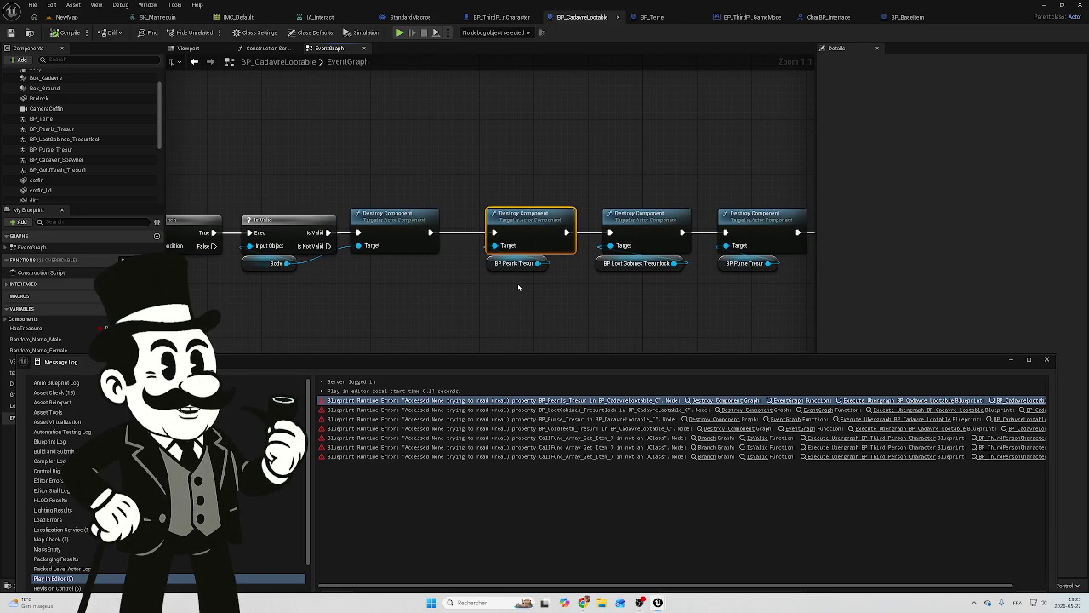
pyautogui.moveTo(519, 287)
pyautogui.mouseDown()
pyautogui.moveTo(618, 273)
pyautogui.moveTo(454, 265)
pyautogui.moveTo(553, 252)
pyautogui.moveTo(388, 246)
pyautogui.moveTo(542, 269)
pyautogui.moveTo(758, 281)
pyautogui.mouseUp()
pyautogui.scroll(-1, 618, 272)
pyautogui.scroll(-4, 503, 292)
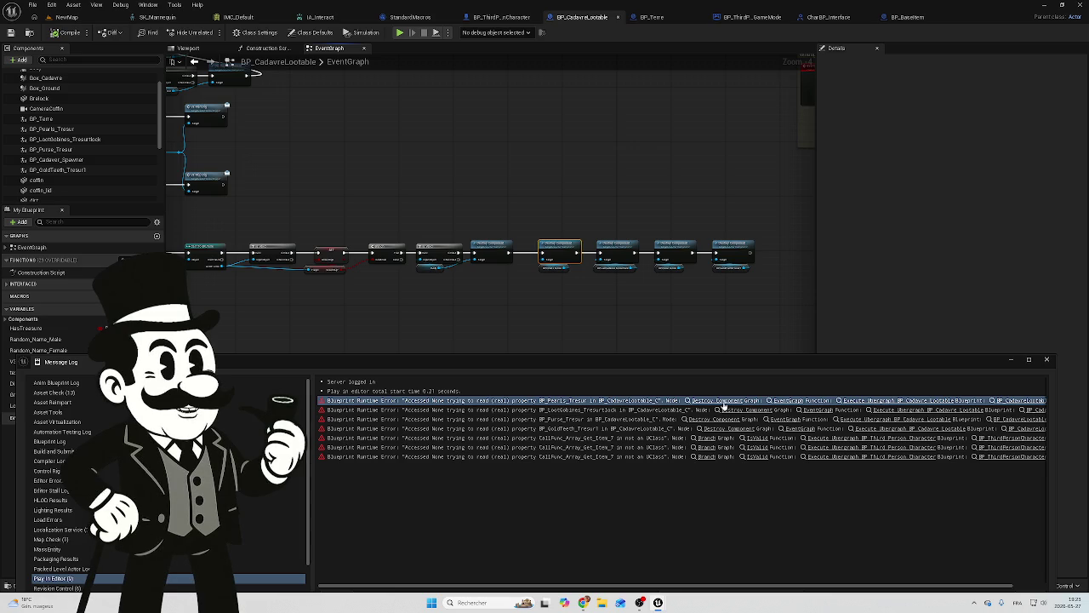
pyautogui.scroll(5, 619, 295)
pyautogui.moveTo(619, 295)
pyautogui.mouseDown()
pyautogui.moveTo(401, 251)
pyautogui.moveTo(548, 258)
pyautogui.mouseUp()
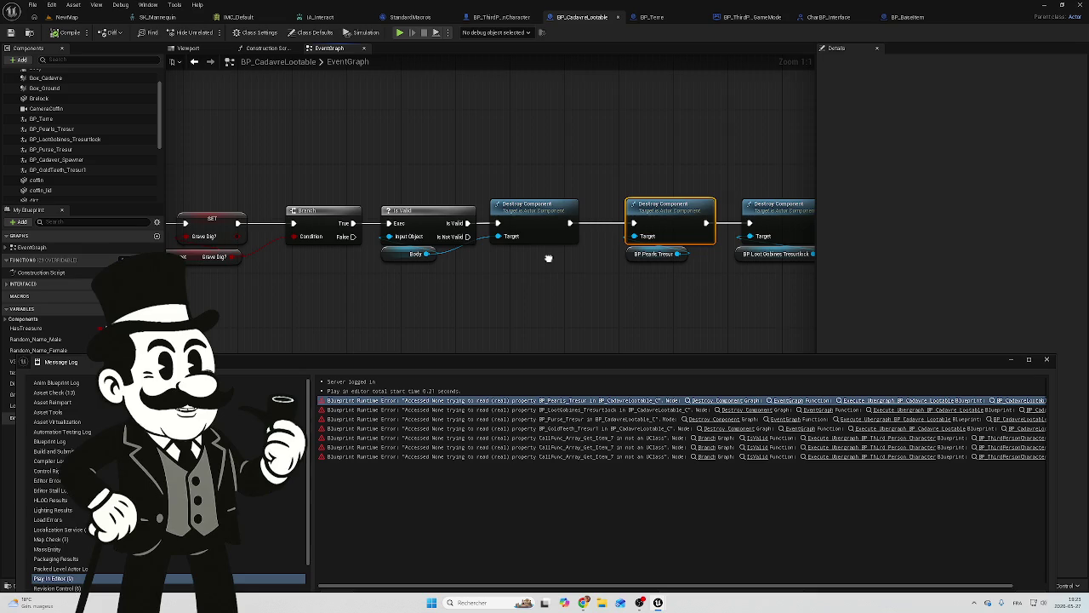
pyautogui.moveTo(548, 258); pyautogui.dragTo(538, 272)
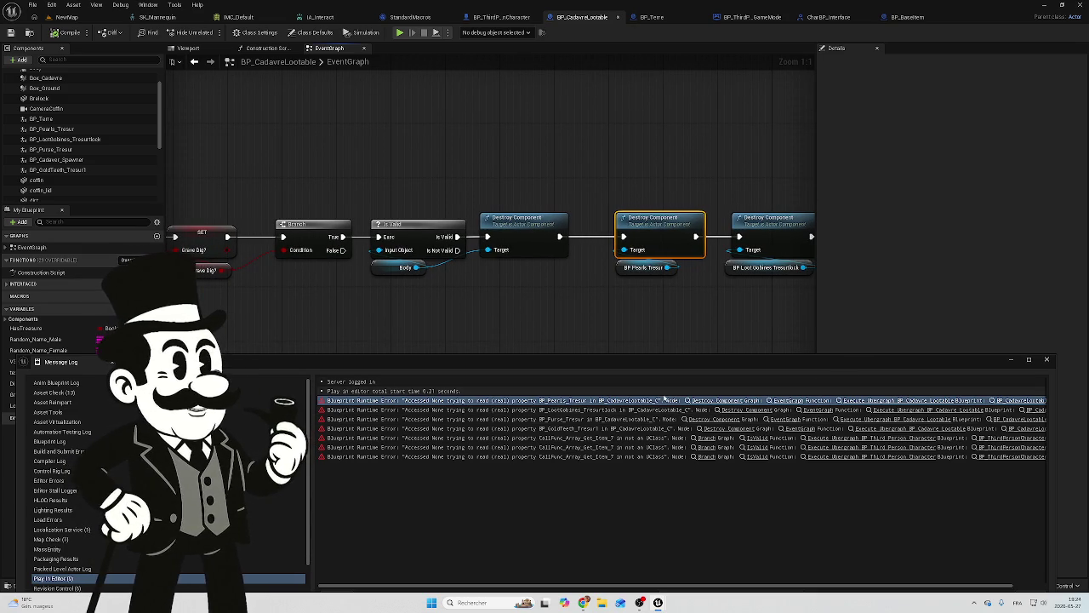
# Shift the three right-hand Destroy Component nodes further right to make room.
pyautogui.moveTo(741, 292)
pyautogui.mouseDown()
pyautogui.moveTo(481, 282)
pyautogui.moveTo(734, 267)
pyautogui.moveTo(464, 292)
pyautogui.moveTo(430, 319)
pyautogui.moveTo(464, 275)
pyautogui.moveTo(592, 251)
pyautogui.moveTo(423, 230)
pyautogui.mouseUp()
pyautogui.scroll(-1, 423, 231)
pyautogui.moveTo(725, 133)
pyautogui.mouseDown()
pyautogui.moveTo(485, 266)
pyautogui.moveTo(429, 259)
pyautogui.moveTo(603, 246)
pyautogui.mouseUp()
pyautogui.moveTo(611, 166)
pyautogui.mouseDown()
pyautogui.moveTo(719, 167)
pyautogui.moveTo(587, 188)
pyautogui.mouseUp()
# Add an Is Valid node and wire it between two Destroy Component nodes in the chain.
pyautogui.write('va')
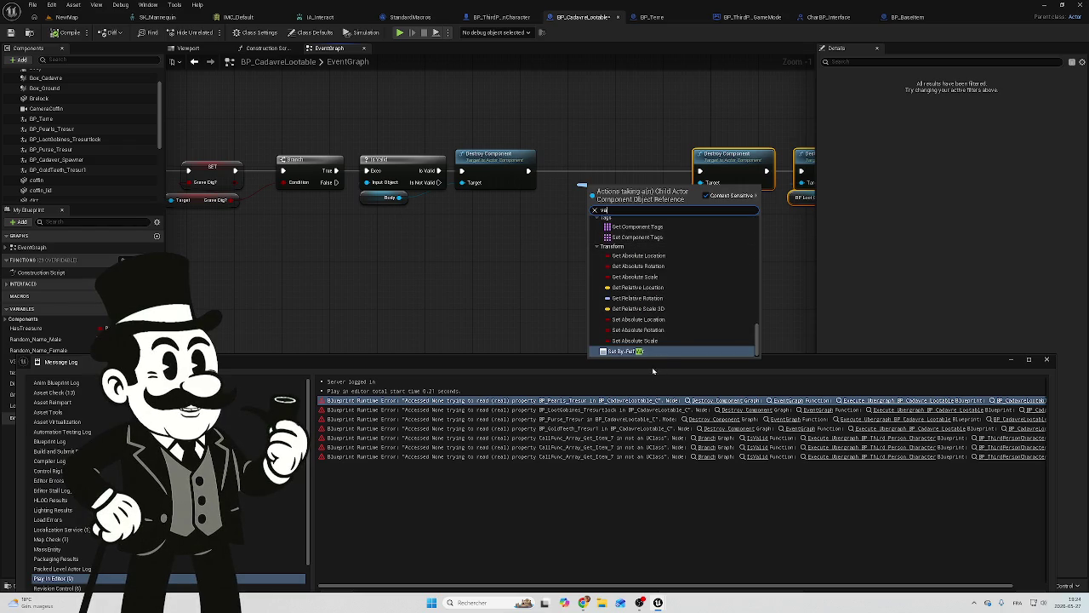
pyautogui.press('BackSpace')
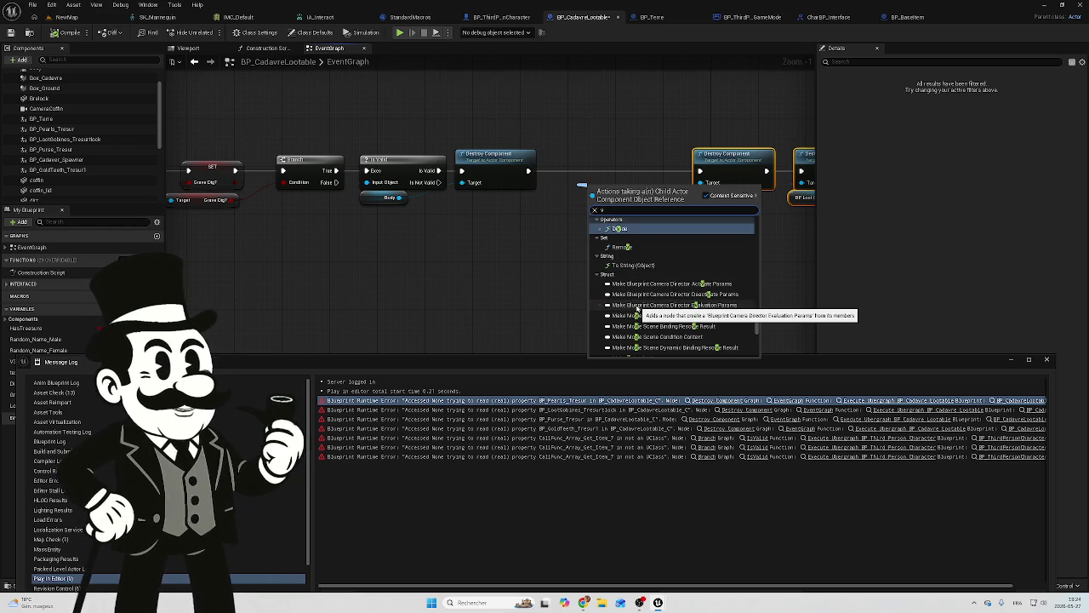
pyautogui.write('a')
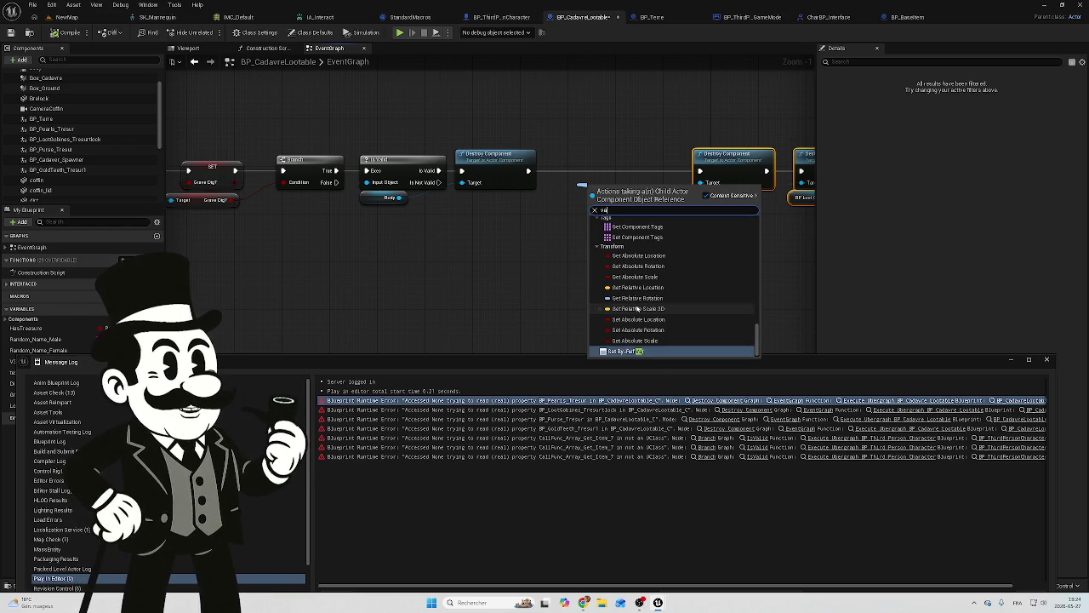
pyautogui.write('l')
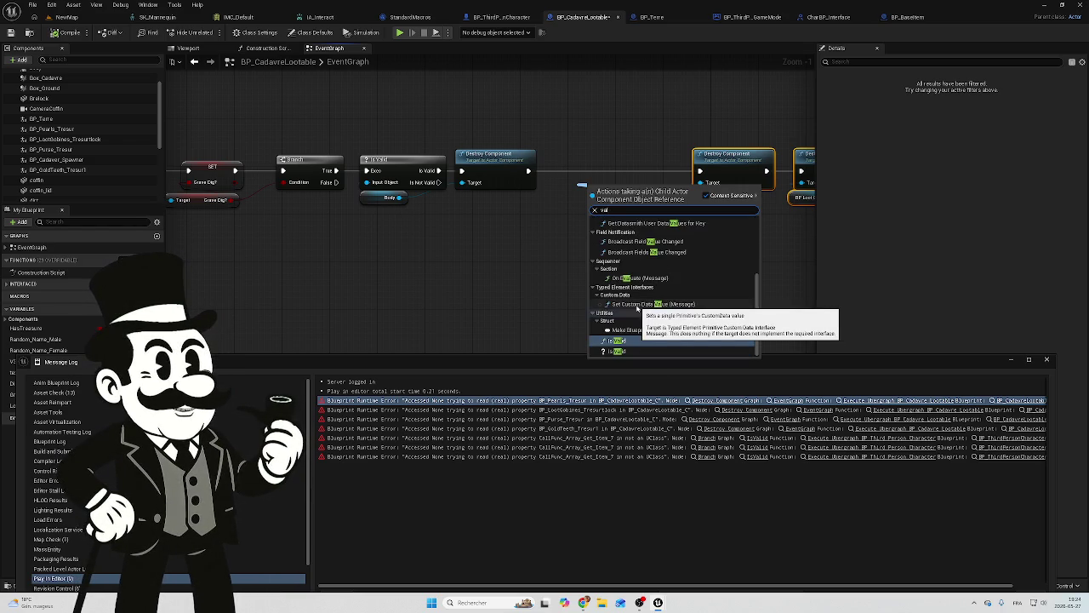
pyautogui.click(615, 350)
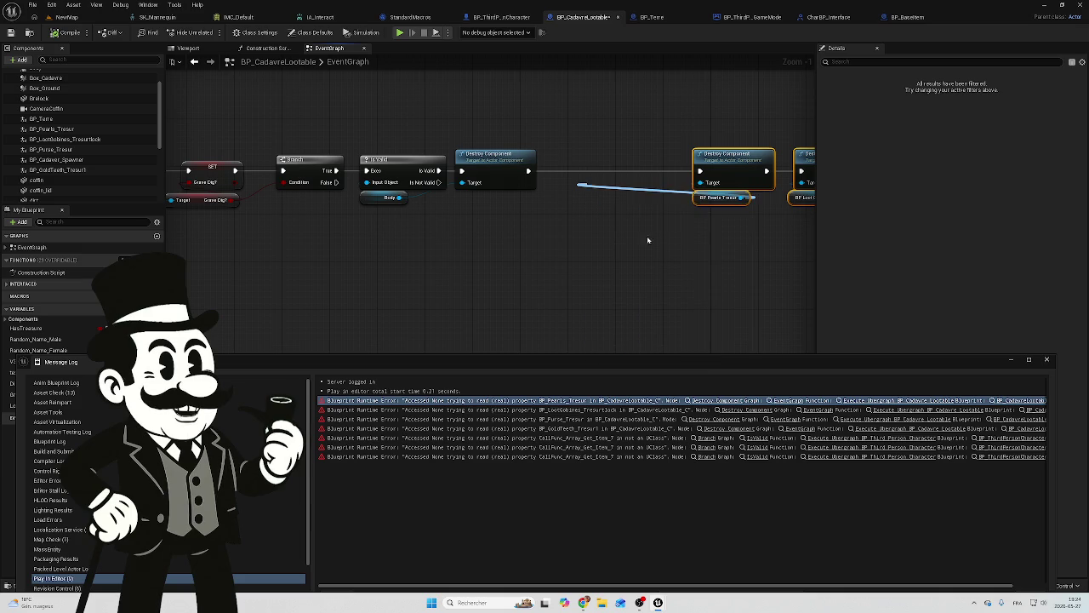
pyautogui.moveTo(643, 185); pyautogui.dragTo(623, 163)
pyautogui.moveTo(528, 171); pyautogui.dragTo(586, 171)
pyautogui.moveTo(660, 171); pyautogui.dragTo(700, 171)
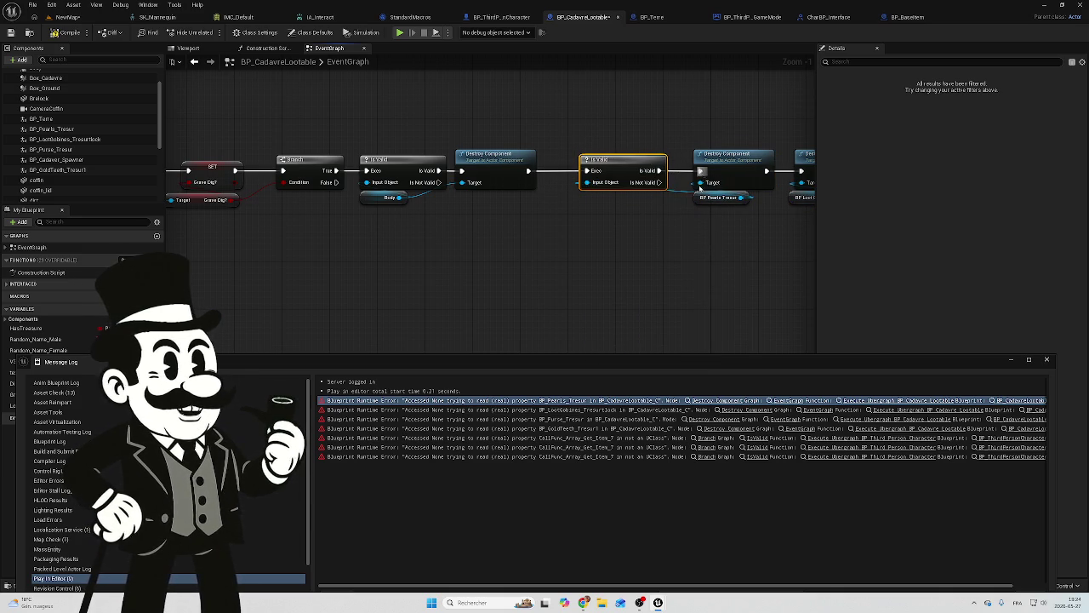
pyautogui.moveTo(620, 162); pyautogui.dragTo(628, 162)
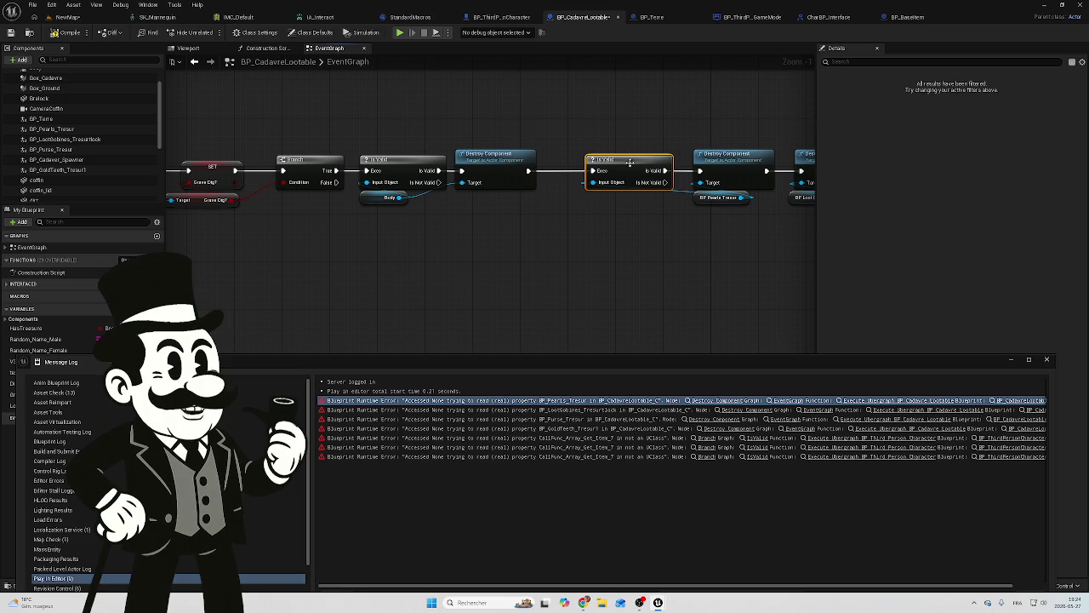
# Jump to the Purse Tresur and Gold Teeth destroy nodes from their errors, then paste an Is Valid copy.
pyautogui.moveTo(563, 261)
pyautogui.mouseDown()
pyautogui.moveTo(516, 264)
pyautogui.moveTo(564, 233)
pyautogui.moveTo(433, 249)
pyautogui.mouseUp()
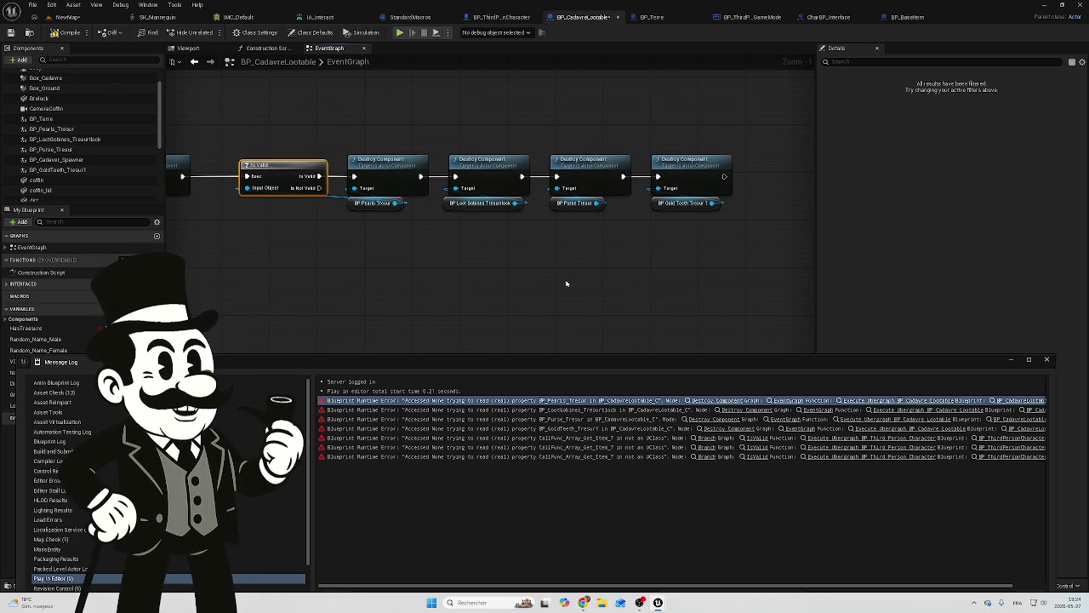
pyautogui.click(728, 410)
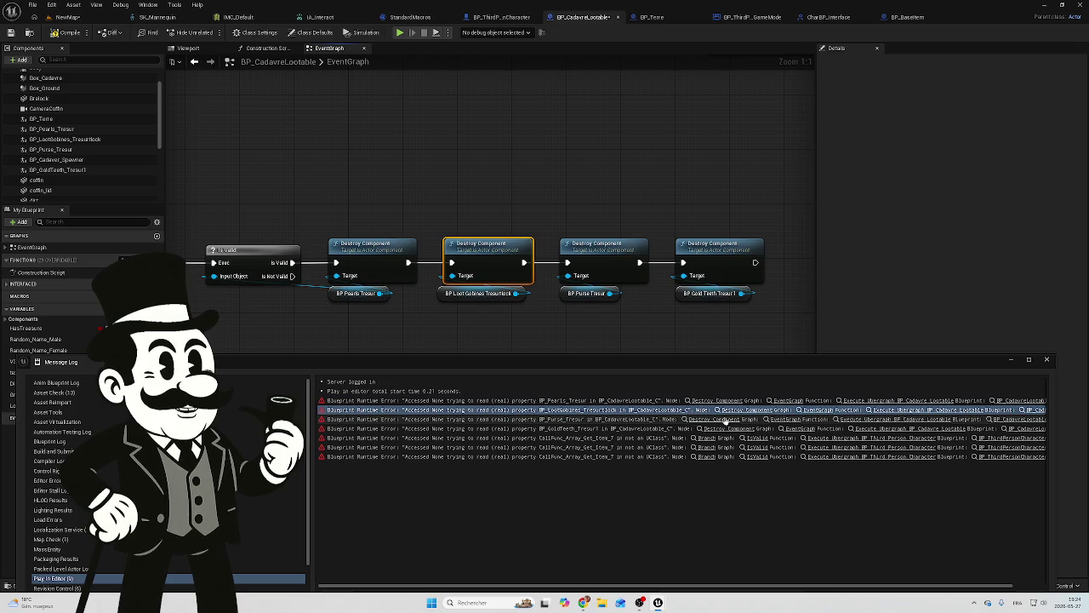
pyautogui.click(722, 419)
pyautogui.click(725, 428)
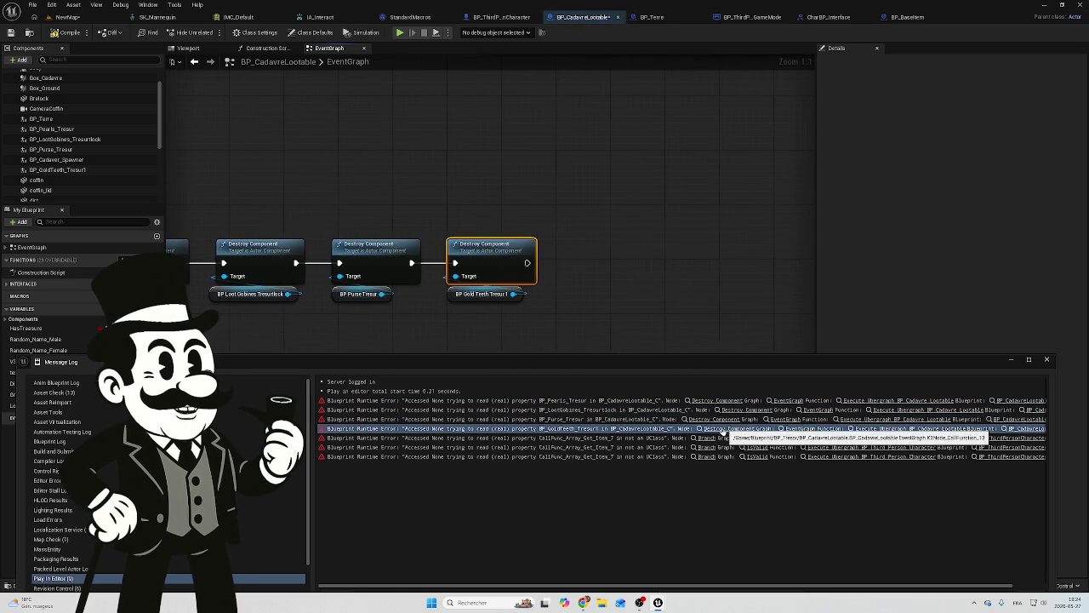
pyautogui.moveTo(387, 335)
pyautogui.mouseDown()
pyautogui.moveTo(657, 293)
pyautogui.moveTo(676, 275)
pyautogui.moveTo(599, 258)
pyautogui.mouseUp()
pyautogui.scroll(-1, 626, 267)
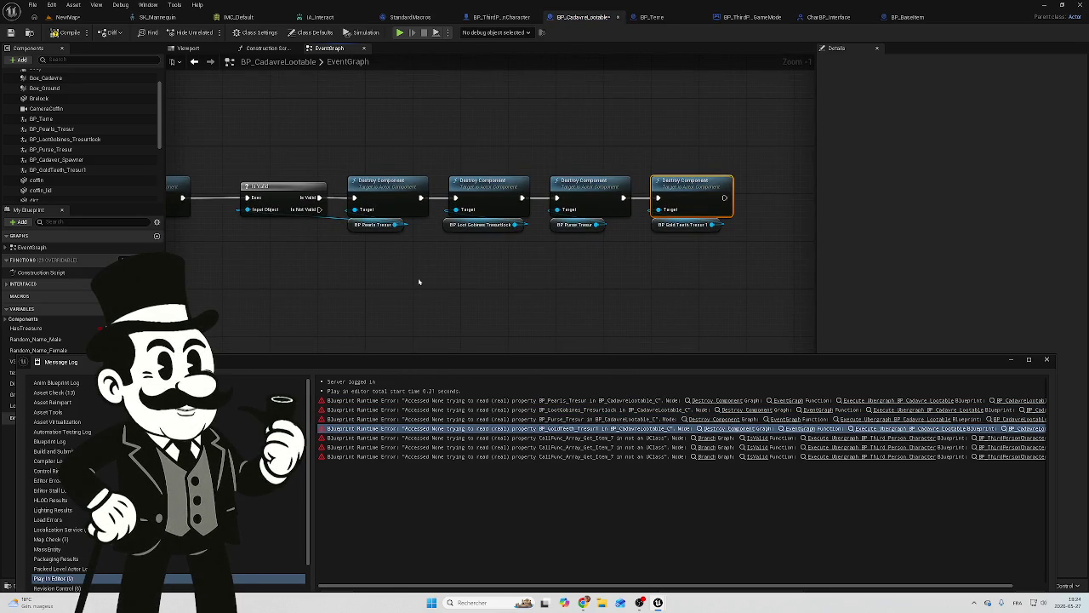
pyautogui.click(282, 195)
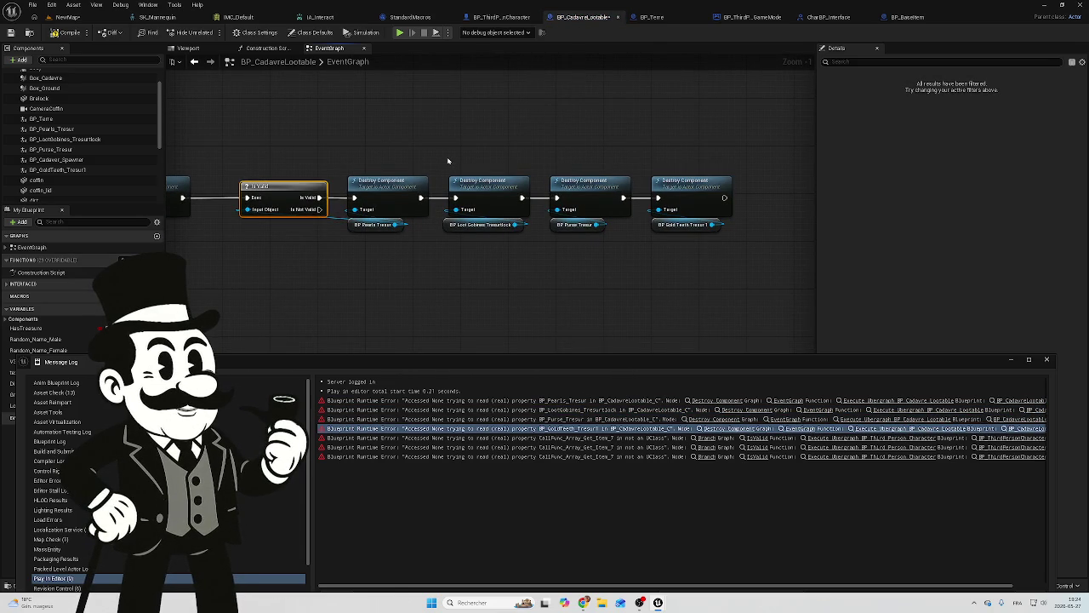
pyautogui.hotkey('ctrl', 'v')
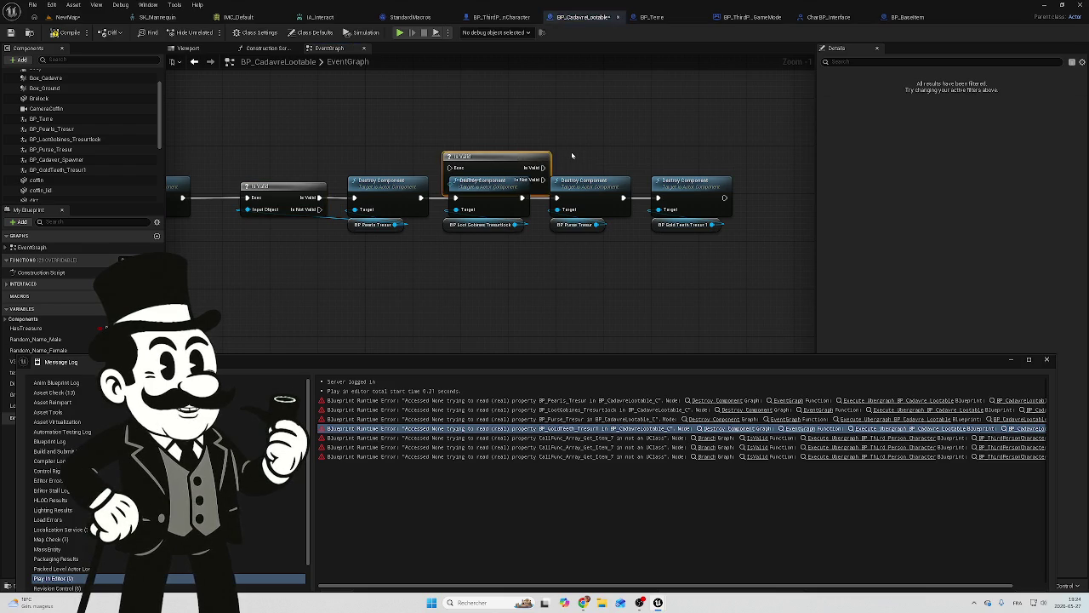
# Paste two more Is Valid copies and spread them along the Destroy Component chain.
pyautogui.click(595, 156)
pyautogui.click(515, 166)
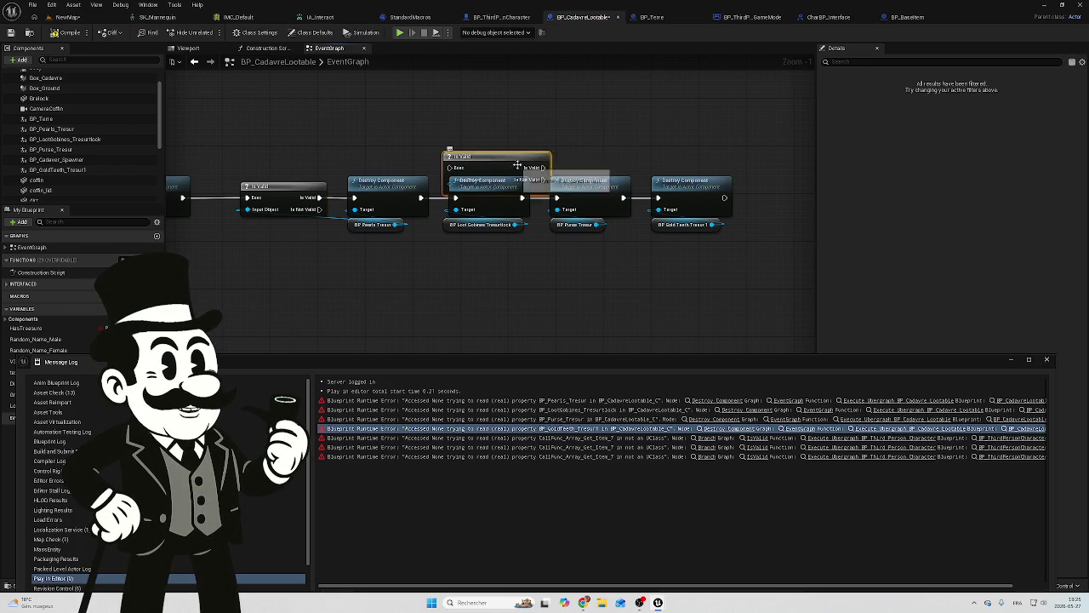
pyautogui.hotkey('ctrl', 'v')
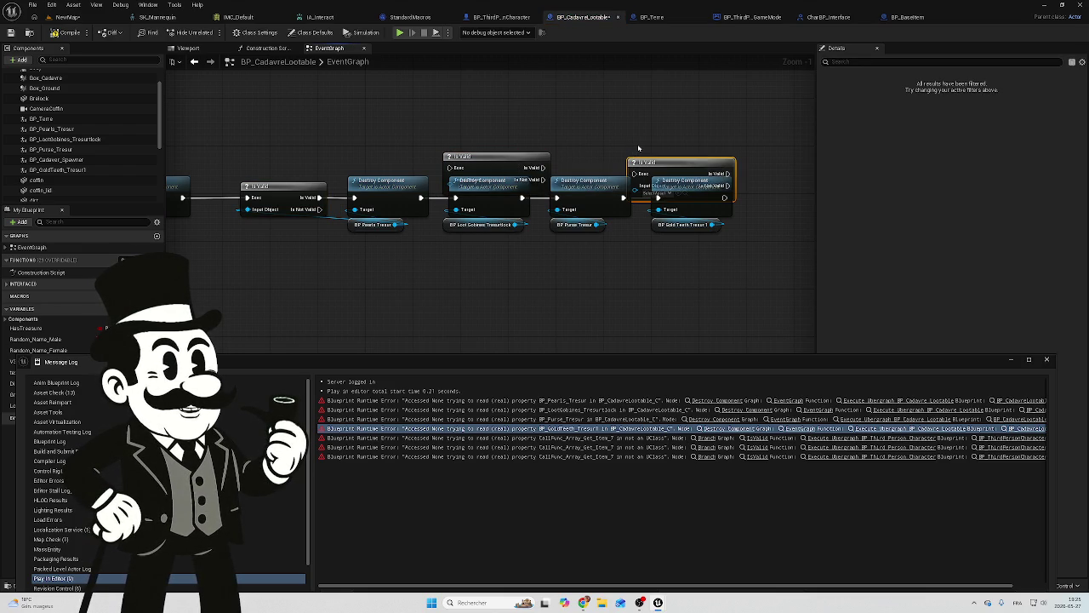
pyautogui.hotkey('ctrl', 'v')
pyautogui.moveTo(657, 166)
pyautogui.mouseDown()
pyautogui.moveTo(685, 166)
pyautogui.moveTo(522, 123)
pyautogui.moveTo(408, 131)
pyautogui.mouseUp()
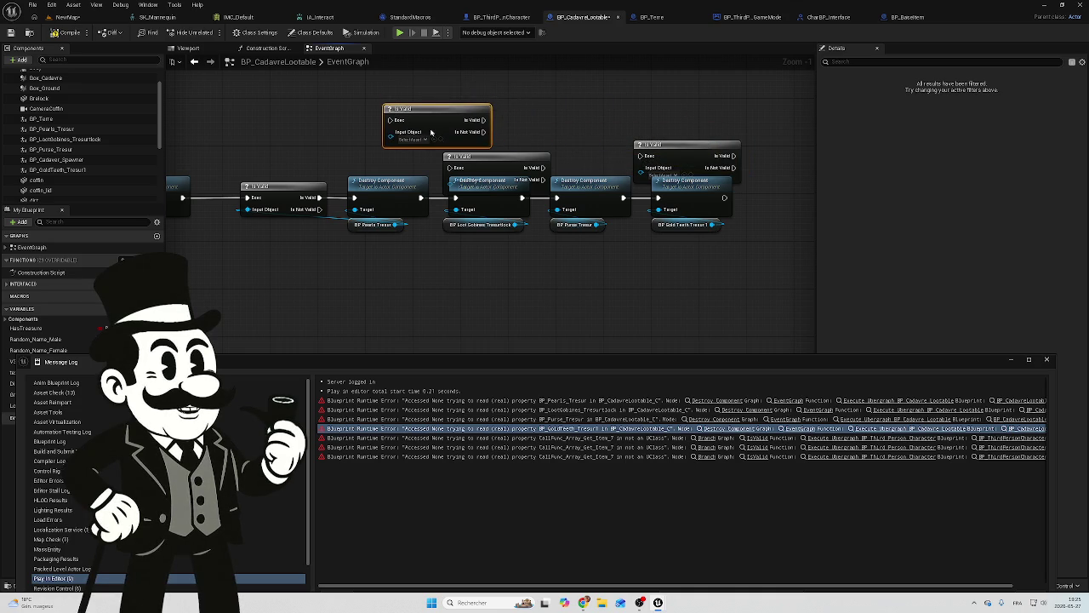
pyautogui.moveTo(728, 249)
pyautogui.mouseDown()
pyautogui.moveTo(545, 207)
pyautogui.moveTo(476, 204)
pyautogui.moveTo(596, 205)
pyautogui.mouseUp()
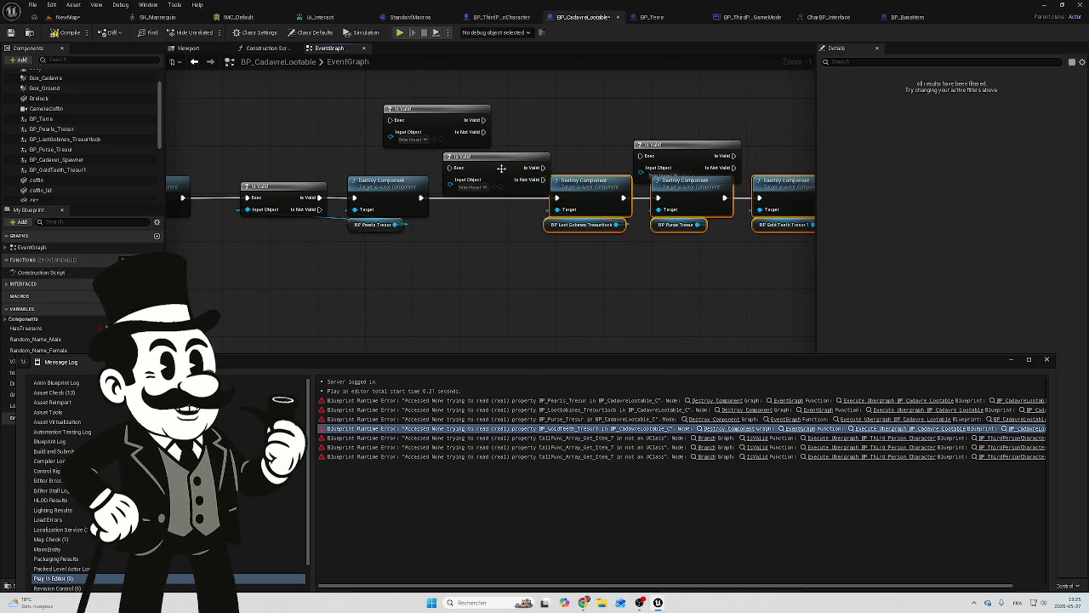
pyautogui.moveTo(494, 183); pyautogui.dragTo(487, 206)
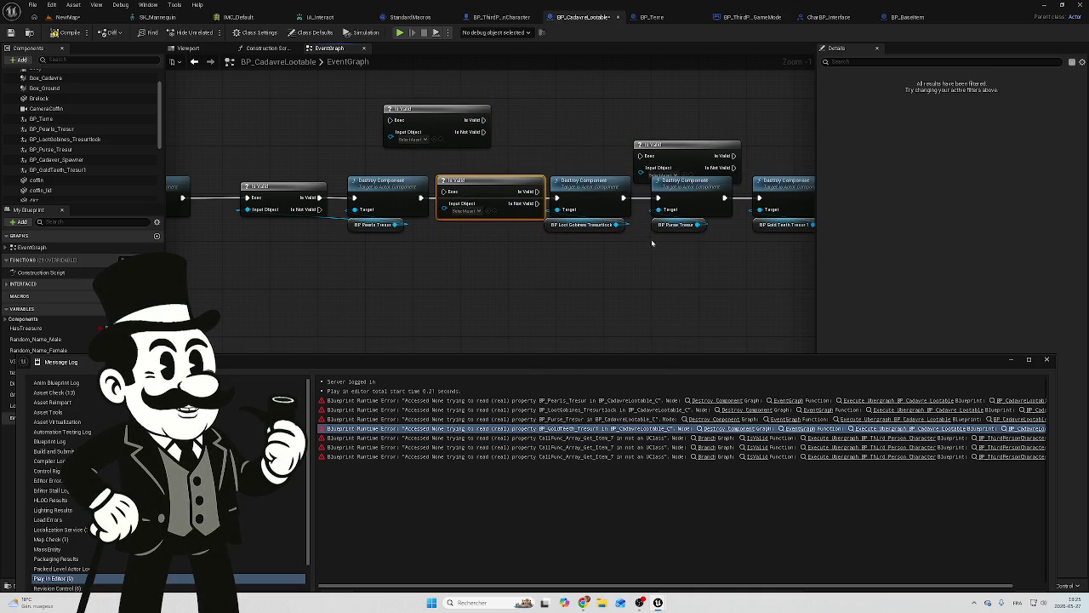
# Guard the Loot Gobines Tresurlock Destroy Component with an Is Valid check wired to the next destroy.
pyautogui.moveTo(645, 236); pyautogui.dragTo(557, 235)
pyautogui.moveTo(761, 124)
pyautogui.mouseDown()
pyautogui.moveTo(530, 231)
pyautogui.moveTo(442, 240)
pyautogui.mouseUp()
pyautogui.moveTo(592, 187); pyautogui.dragTo(639, 185)
pyautogui.moveTo(403, 168); pyautogui.dragTo(430, 174)
pyautogui.moveTo(562, 208)
pyautogui.mouseDown()
pyautogui.moveTo(378, 204)
pyautogui.moveTo(366, 189)
pyautogui.moveTo(337, 189)
pyautogui.mouseUp()
pyautogui.moveTo(444, 182)
pyautogui.mouseDown()
pyautogui.moveTo(462, 195)
pyautogui.moveTo(504, 184)
pyautogui.mouseUp()
# Make room and insert an Is Valid check before the Purse Tresur Destroy Component.
pyautogui.moveTo(794, 162)
pyautogui.mouseDown()
pyautogui.moveTo(664, 217)
pyautogui.moveTo(596, 219)
pyautogui.mouseUp()
pyautogui.moveTo(643, 183); pyautogui.dragTo(719, 189)
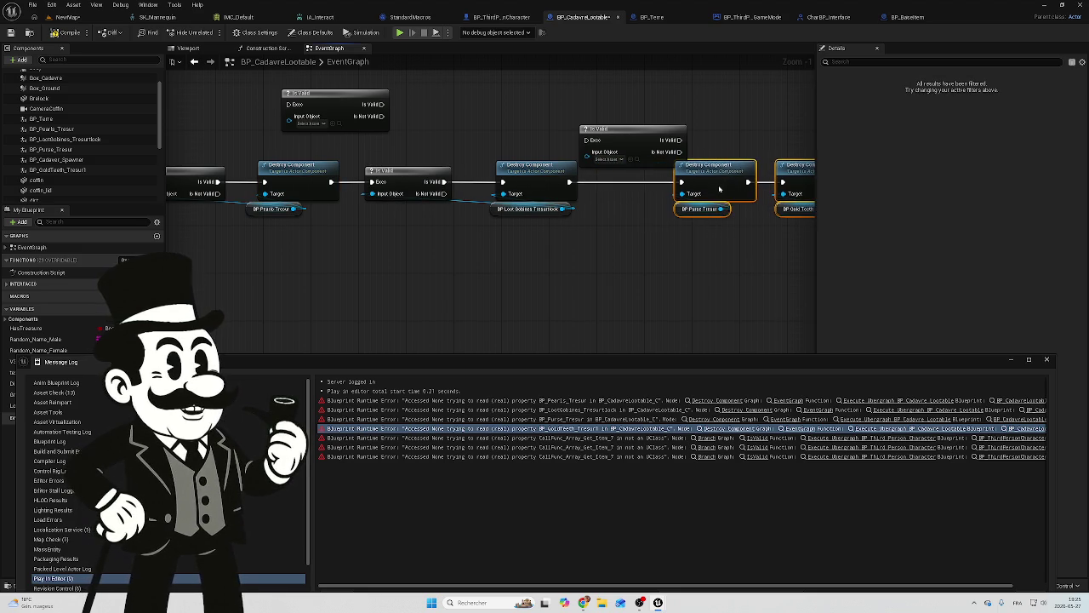
pyautogui.moveTo(605, 247); pyautogui.dragTo(424, 248)
pyautogui.moveTo(643, 191); pyautogui.dragTo(674, 189)
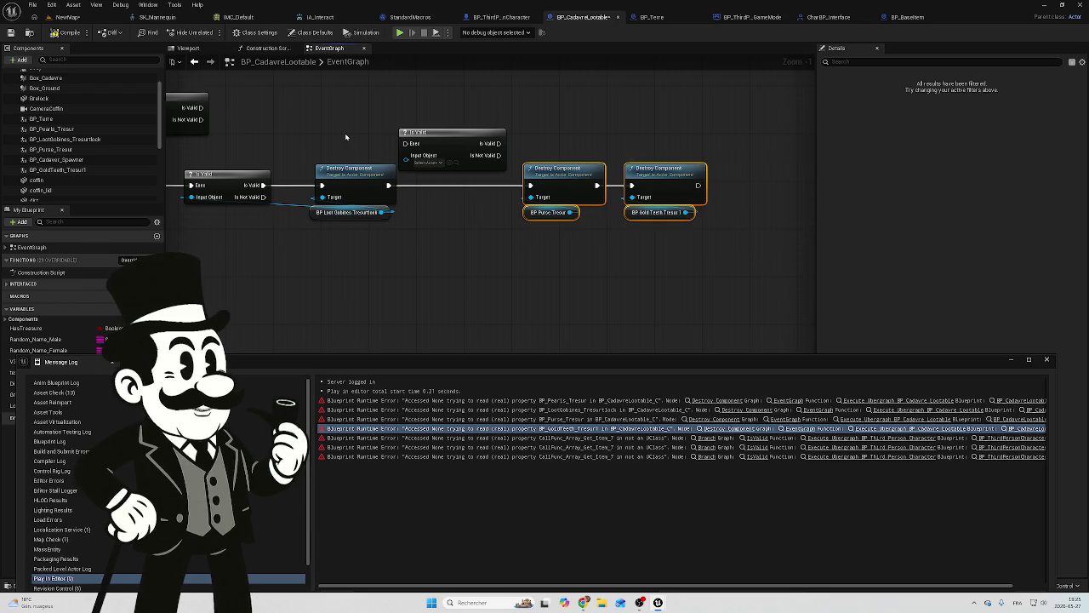
pyautogui.moveTo(443, 145)
pyautogui.mouseDown()
pyautogui.moveTo(447, 184)
pyautogui.moveTo(529, 186)
pyautogui.moveTo(469, 215)
pyautogui.moveTo(411, 197)
pyautogui.mouseUp()
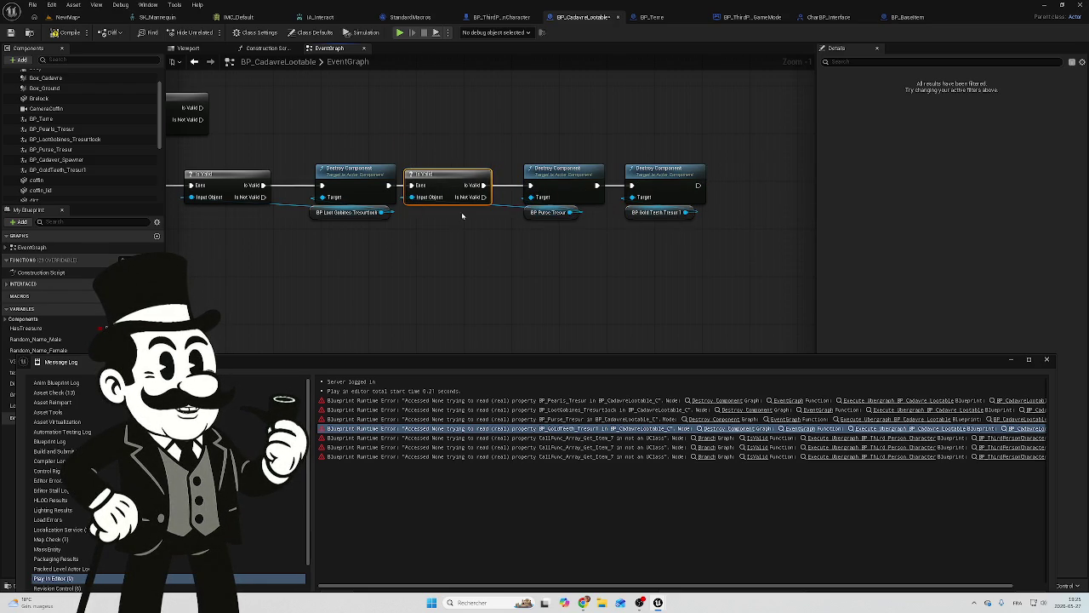
# Guard the Gold Teeth Destroy Component with a wired Is Valid check, then open the IsValid macro.
pyautogui.moveTo(655, 173); pyautogui.dragTo(661, 198)
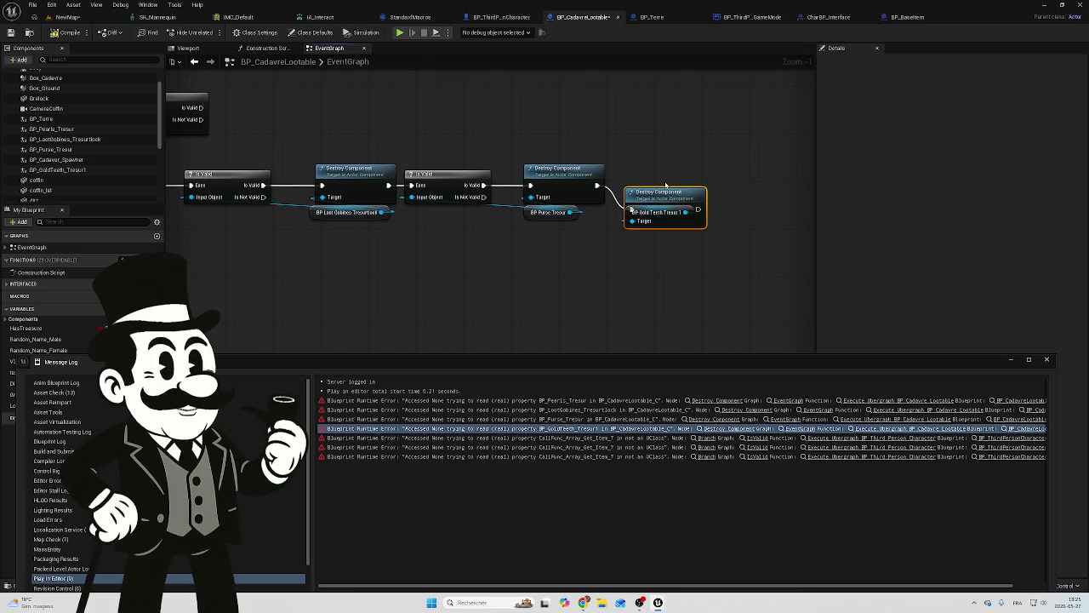
pyautogui.hotkey('ctrl', 'z')
pyautogui.click(655, 176)
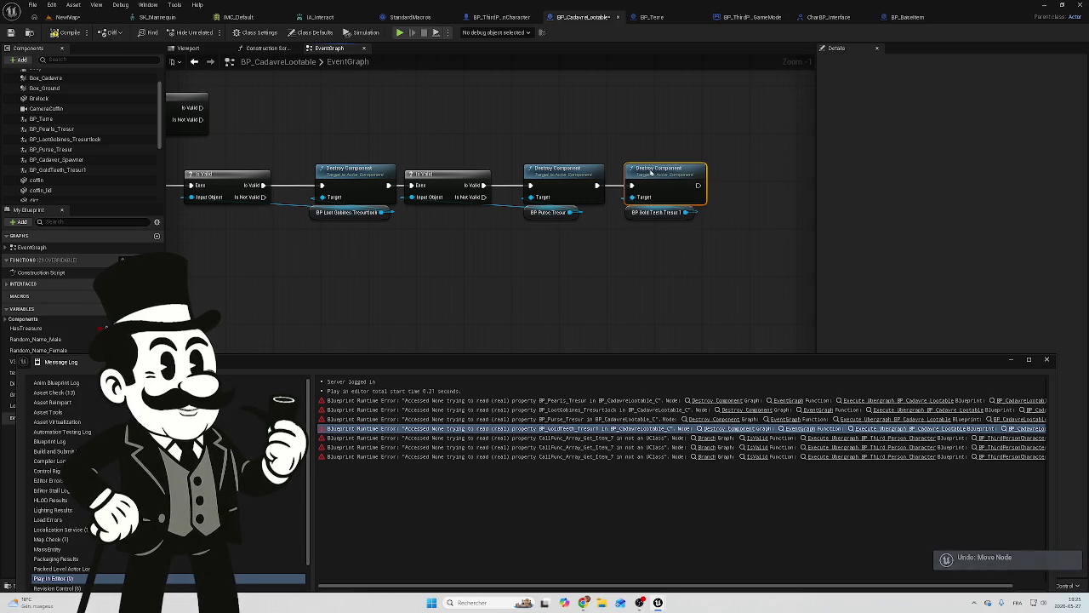
pyautogui.moveTo(676, 185); pyautogui.dragTo(718, 184)
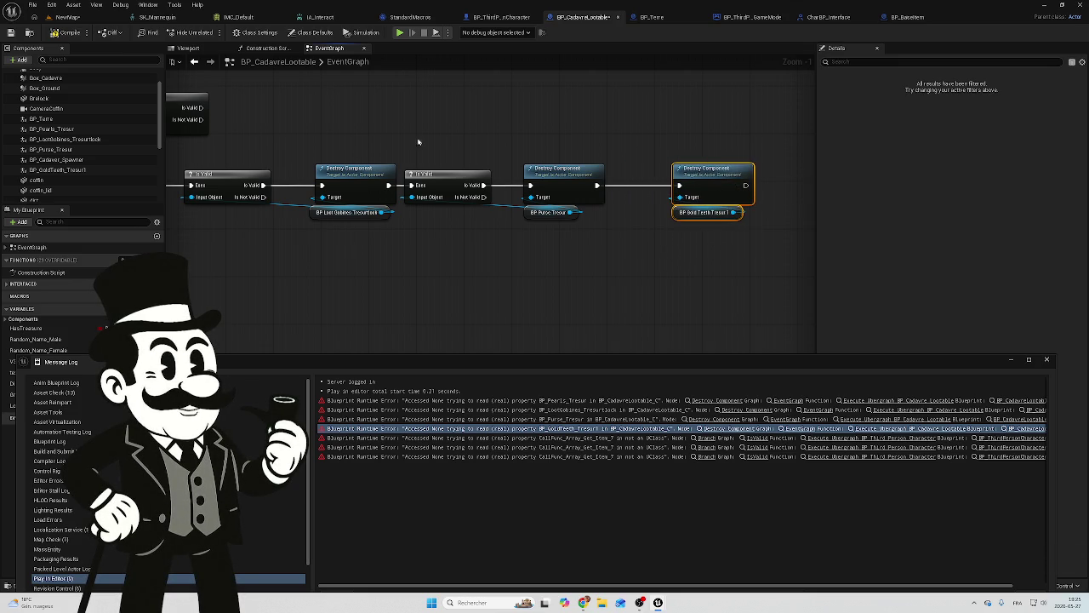
pyautogui.moveTo(201, 109)
pyautogui.mouseDown()
pyautogui.moveTo(679, 147)
pyautogui.moveTo(725, 178)
pyautogui.mouseUp()
pyautogui.moveTo(771, 147); pyautogui.dragTo(723, 209)
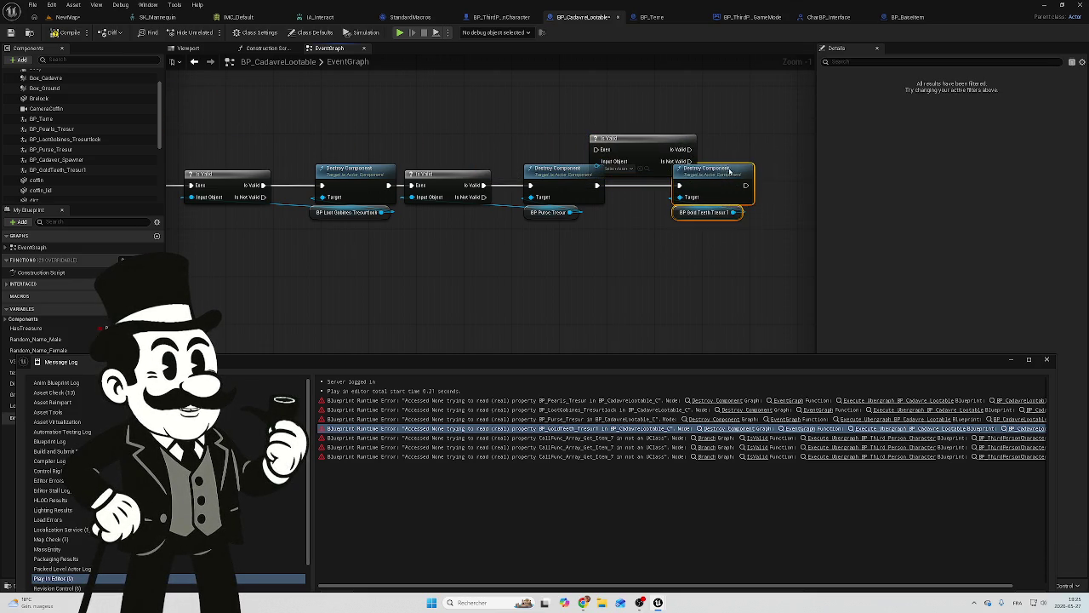
pyautogui.moveTo(728, 167); pyautogui.dragTo(793, 168)
pyautogui.moveTo(637, 144)
pyautogui.mouseDown()
pyautogui.moveTo(679, 171)
pyautogui.moveTo(672, 180)
pyautogui.mouseUp()
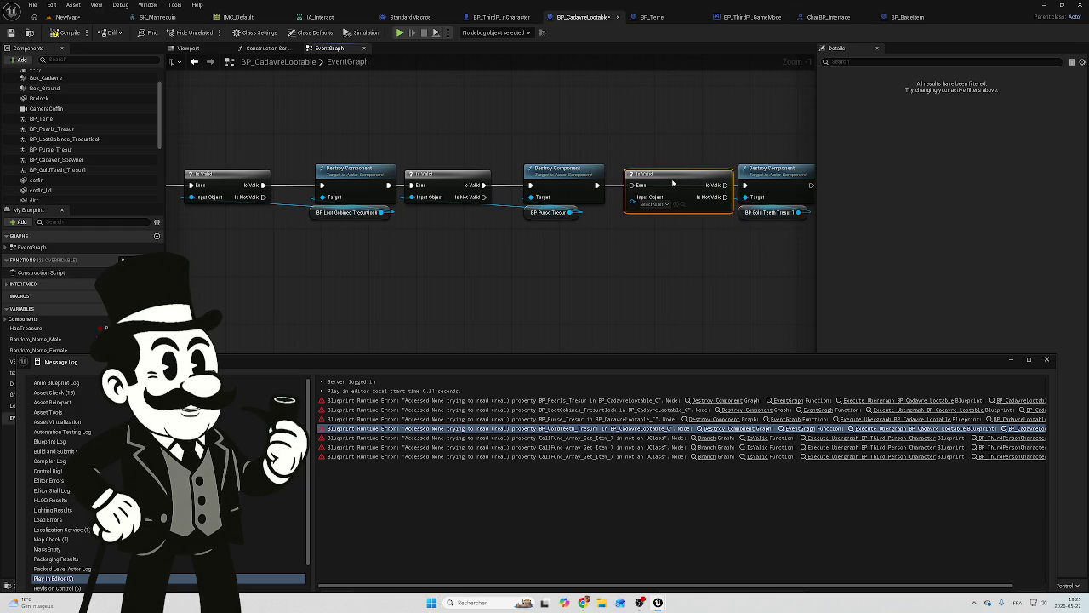
pyautogui.moveTo(596, 185); pyautogui.dragTo(747, 189)
pyautogui.moveTo(806, 212)
pyautogui.mouseDown()
pyautogui.moveTo(742, 223)
pyautogui.moveTo(633, 205)
pyautogui.mouseUp()
pyautogui.moveTo(713, 244); pyautogui.dragTo(504, 213)
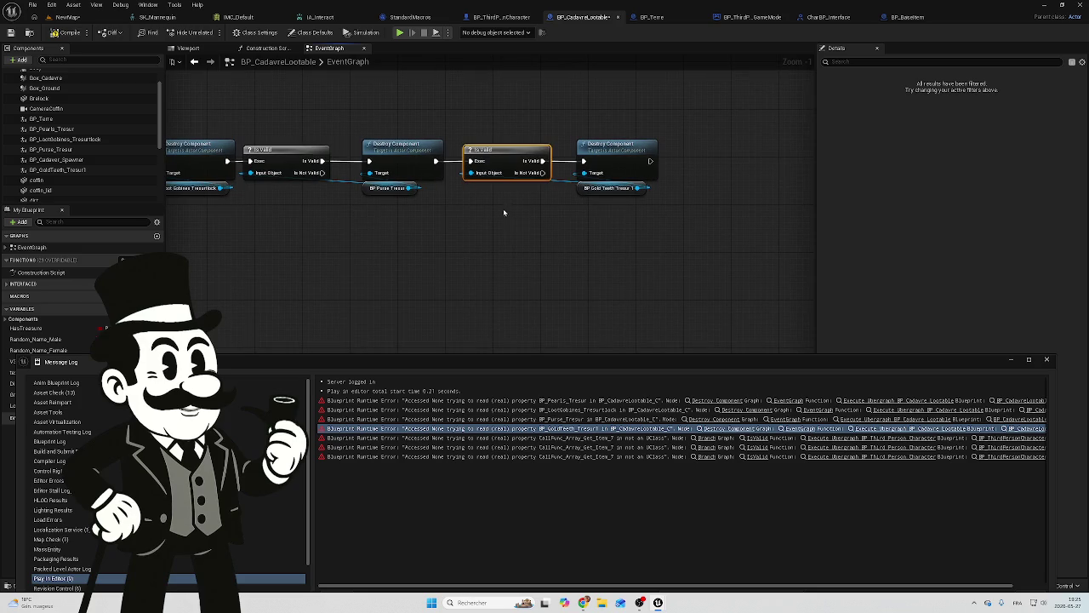
pyautogui.click(707, 438)
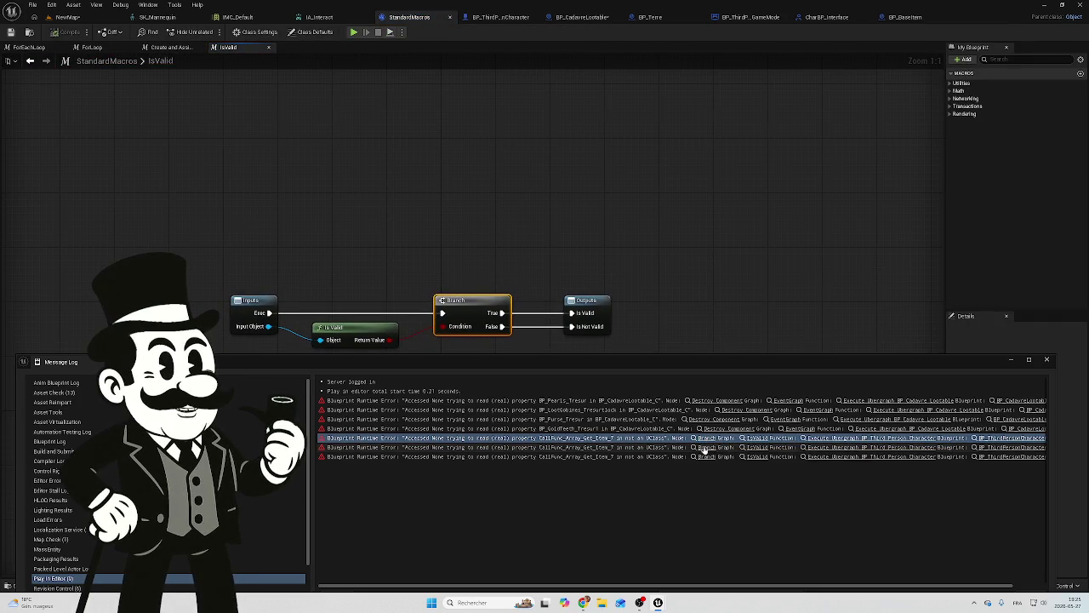
# Open BP_ThirdPersonCharacter's event graph from the Execute Ubergraph errors and view the coffin-lid overlap logic.
pyautogui.click(830, 446)
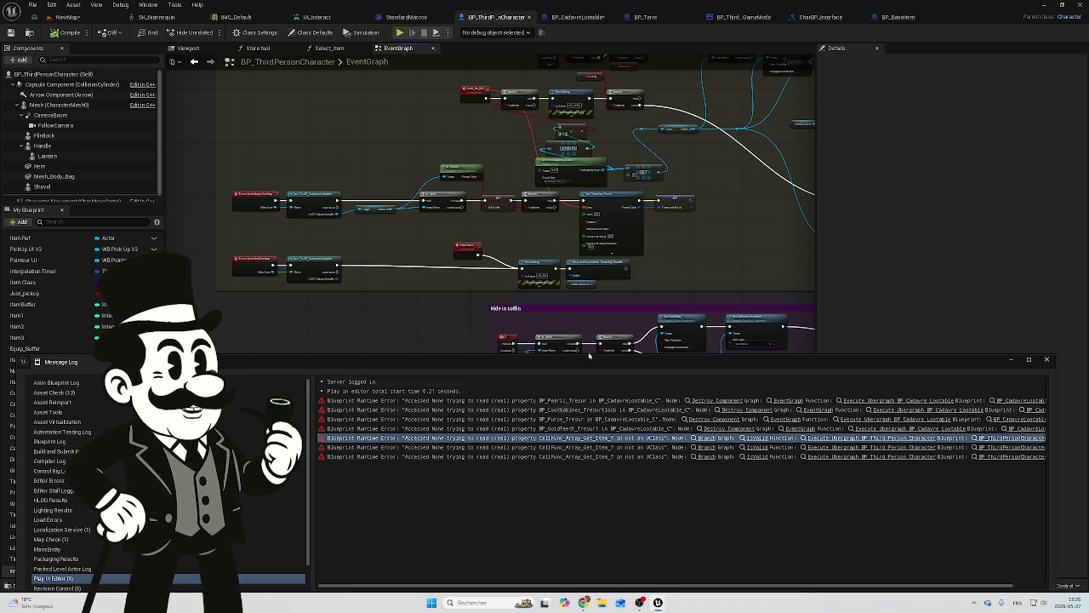
pyautogui.scroll(5, 536, 222)
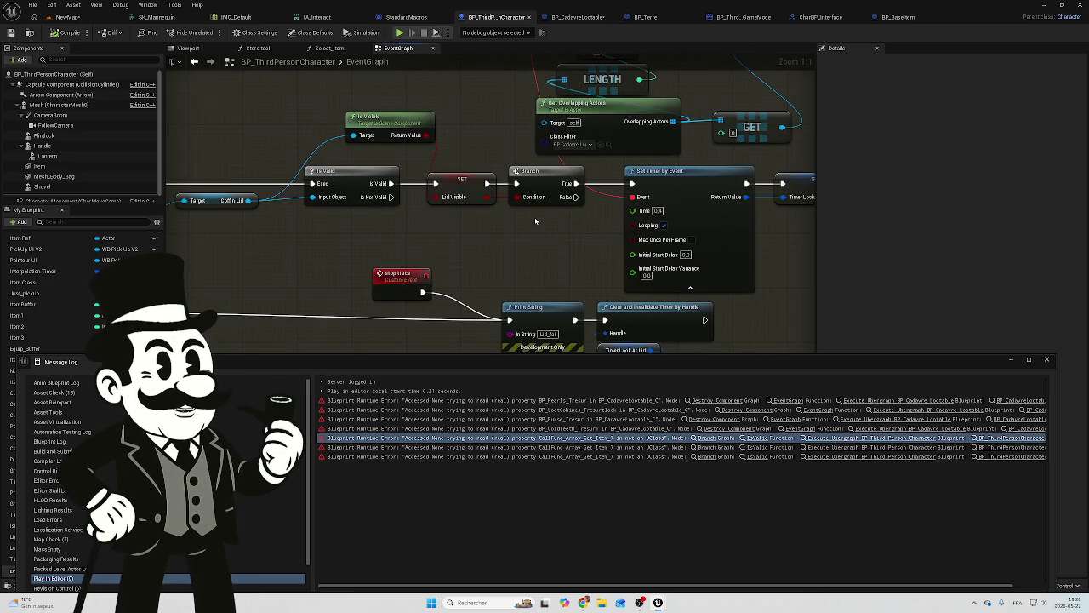
pyautogui.moveTo(475, 240)
pyautogui.mouseDown()
pyautogui.moveTo(647, 283)
pyautogui.moveTo(745, 283)
pyautogui.moveTo(717, 272)
pyautogui.mouseUp()
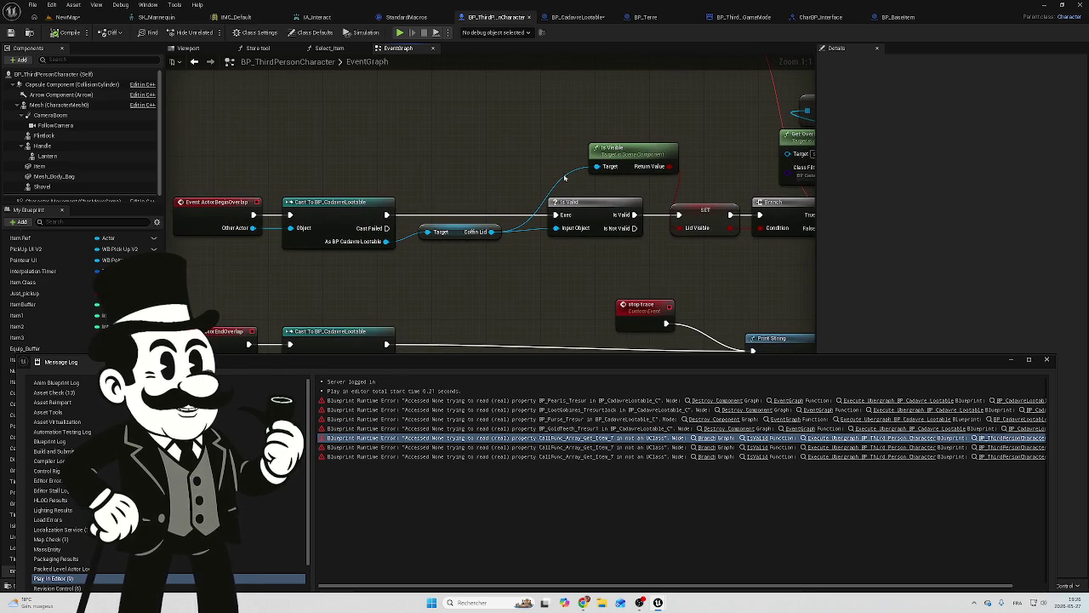
pyautogui.click(756, 437)
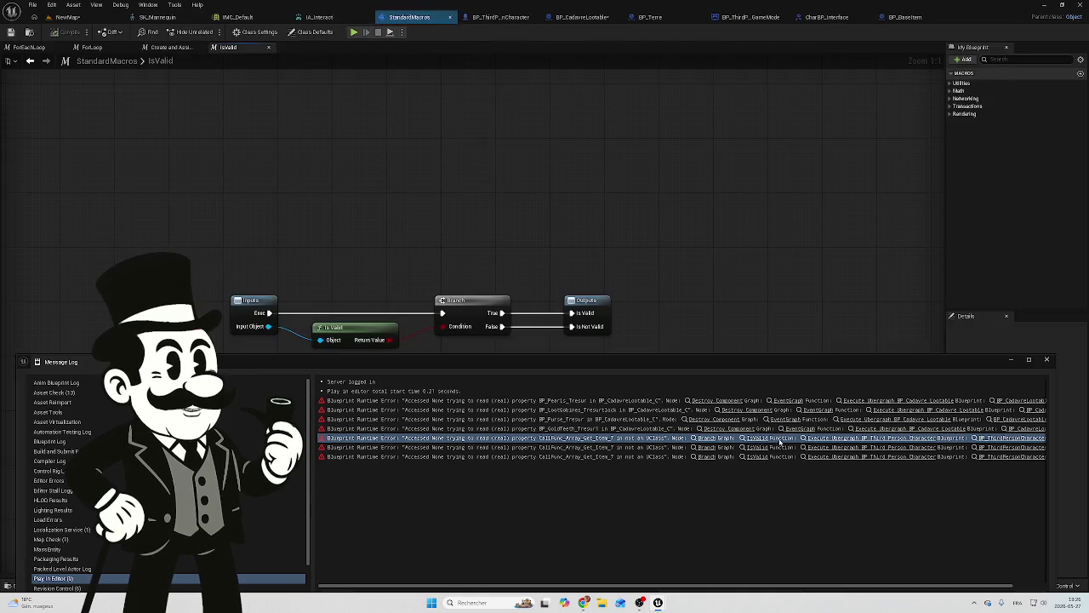
pyautogui.click(814, 439)
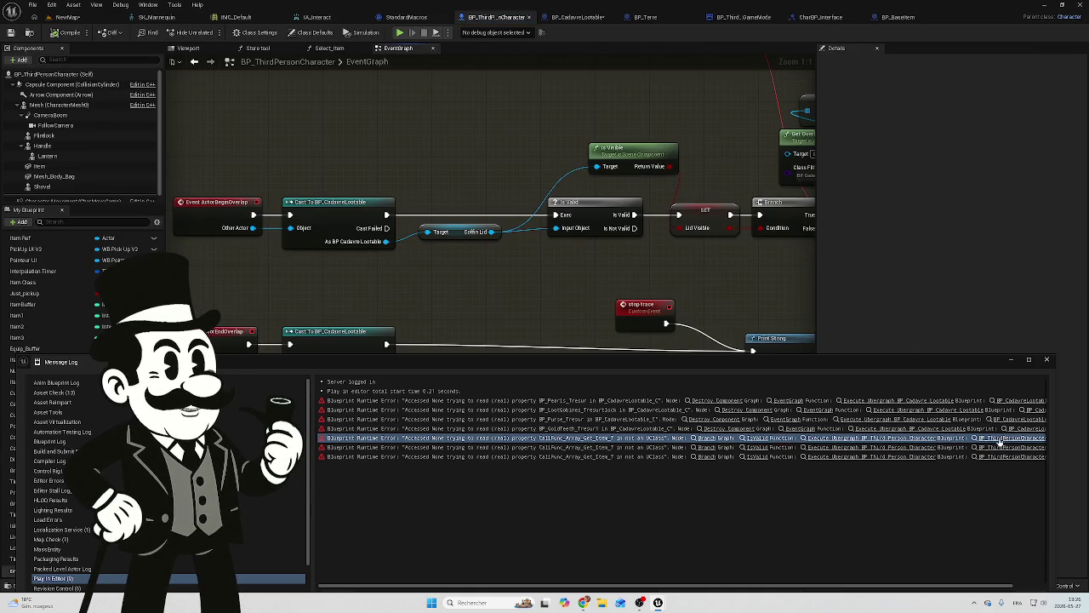
pyautogui.click(819, 439)
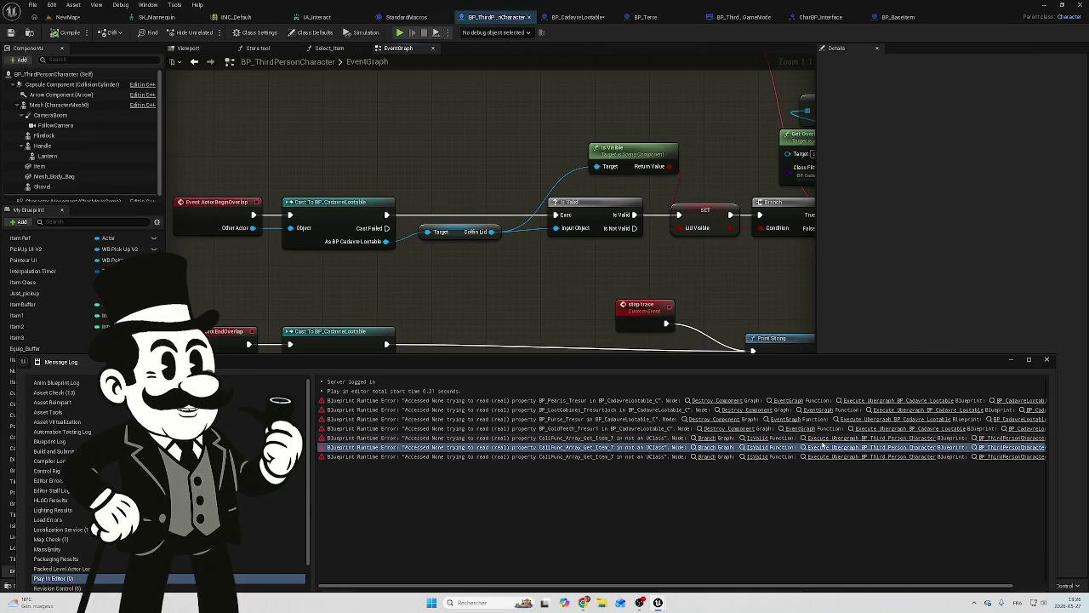
pyautogui.click(825, 455)
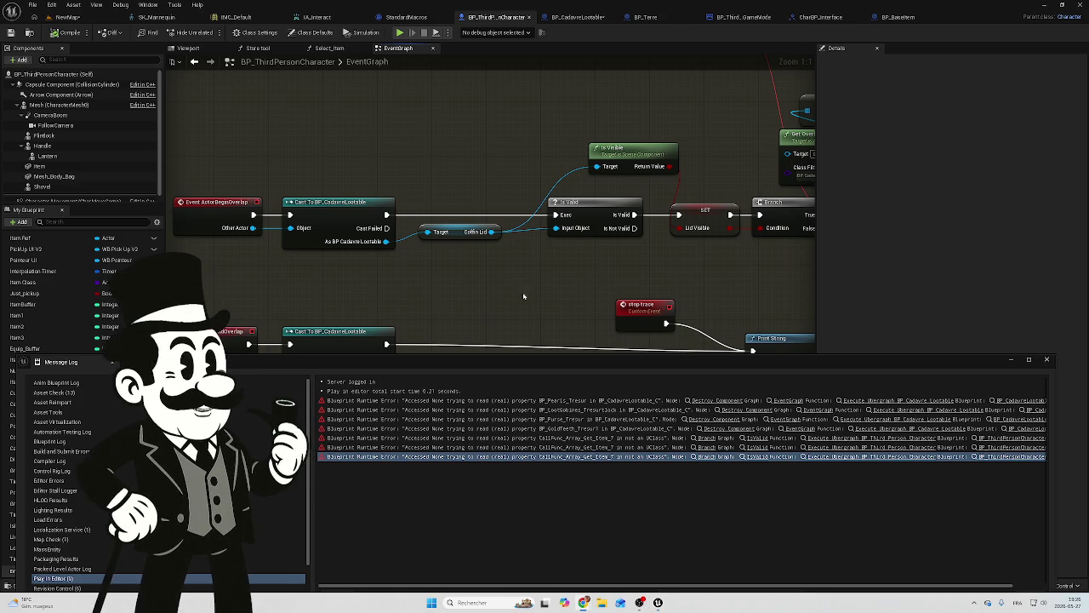
pyautogui.moveTo(562, 253)
pyautogui.mouseDown()
pyautogui.moveTo(579, 314)
pyautogui.moveTo(479, 272)
pyautogui.moveTo(417, 272)
pyautogui.moveTo(381, 287)
pyautogui.moveTo(325, 275)
pyautogui.mouseUp()
pyautogui.scroll(-2, 417, 272)
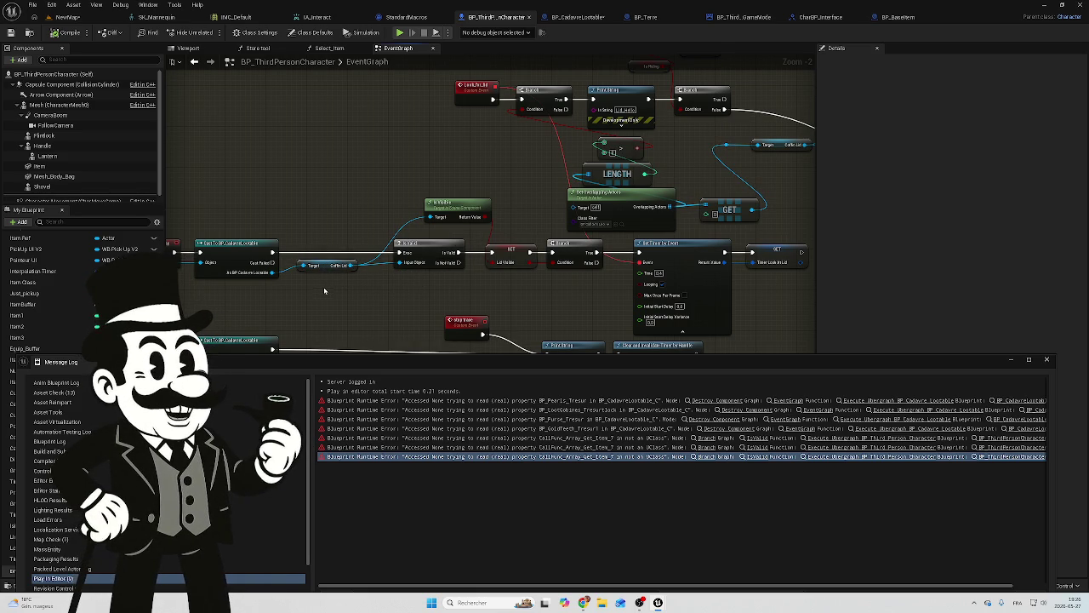
# Add a reroute point on the Coffin Lid wire beside Is Visible and move the Coffin Lid getter up.
pyautogui.moveTo(325, 267)
pyautogui.mouseDown()
pyautogui.moveTo(319, 294)
pyautogui.moveTo(333, 314)
pyautogui.mouseUp()
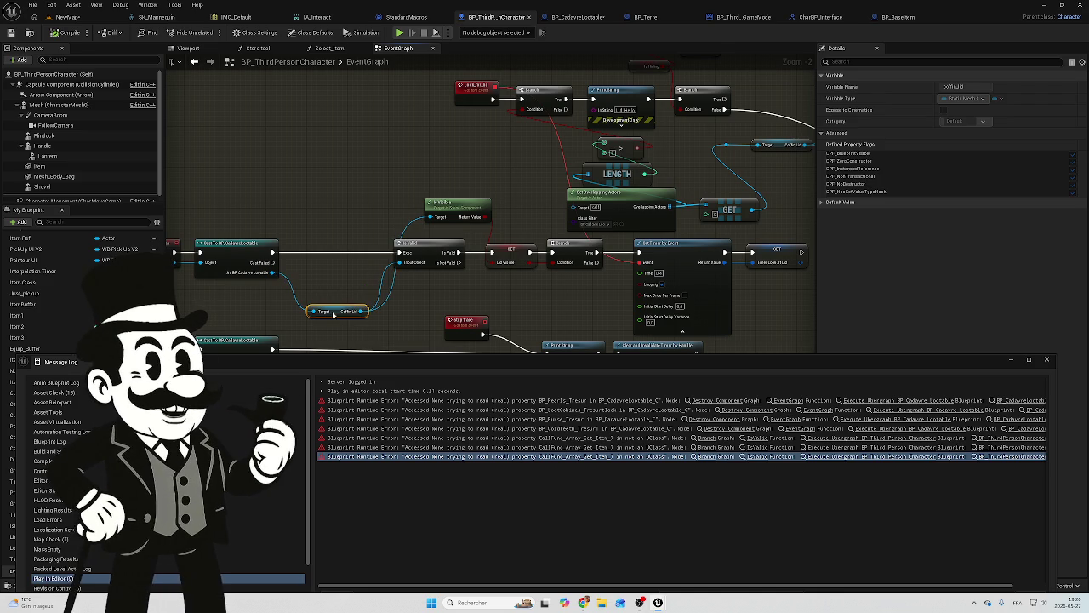
pyautogui.moveTo(643, 150)
pyautogui.mouseDown()
pyautogui.moveTo(368, 129)
pyautogui.moveTo(317, 254)
pyautogui.moveTo(335, 242)
pyautogui.moveTo(400, 253)
pyautogui.mouseUp()
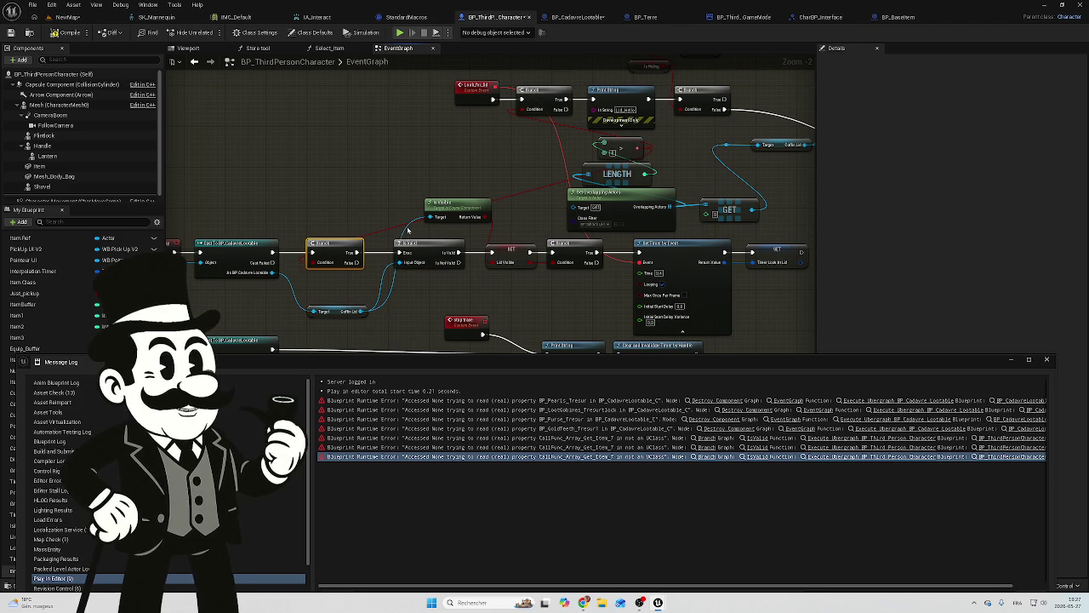
pyautogui.scroll(2, 392, 243)
pyautogui.doubleClick(393, 310)
pyautogui.moveTo(399, 305)
pyautogui.mouseDown()
pyautogui.moveTo(383, 205)
pyautogui.moveTo(412, 207)
pyautogui.mouseUp()
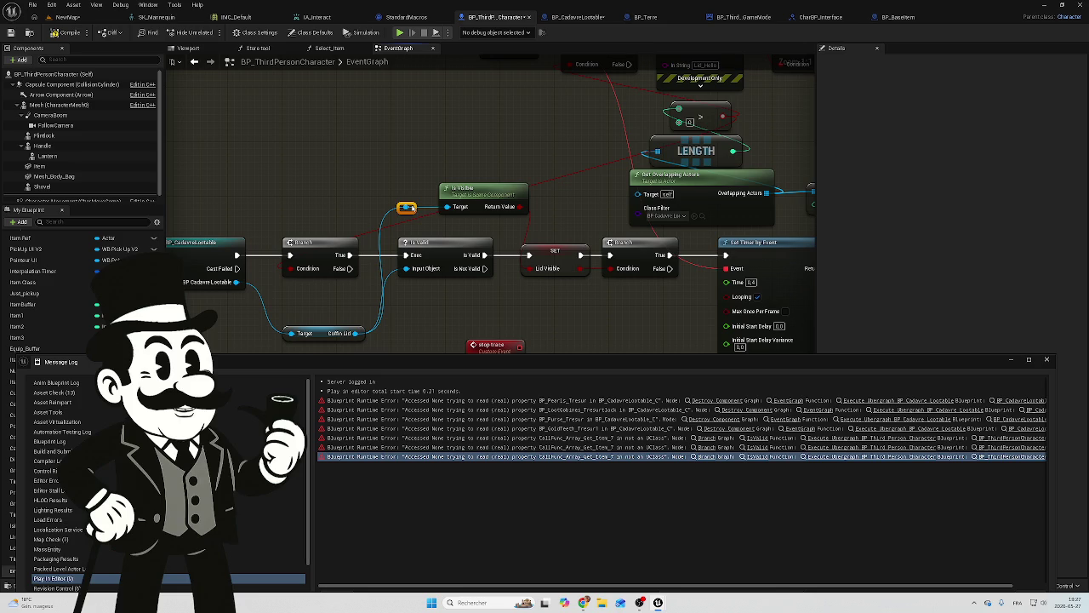
pyautogui.moveTo(324, 336); pyautogui.dragTo(321, 292)
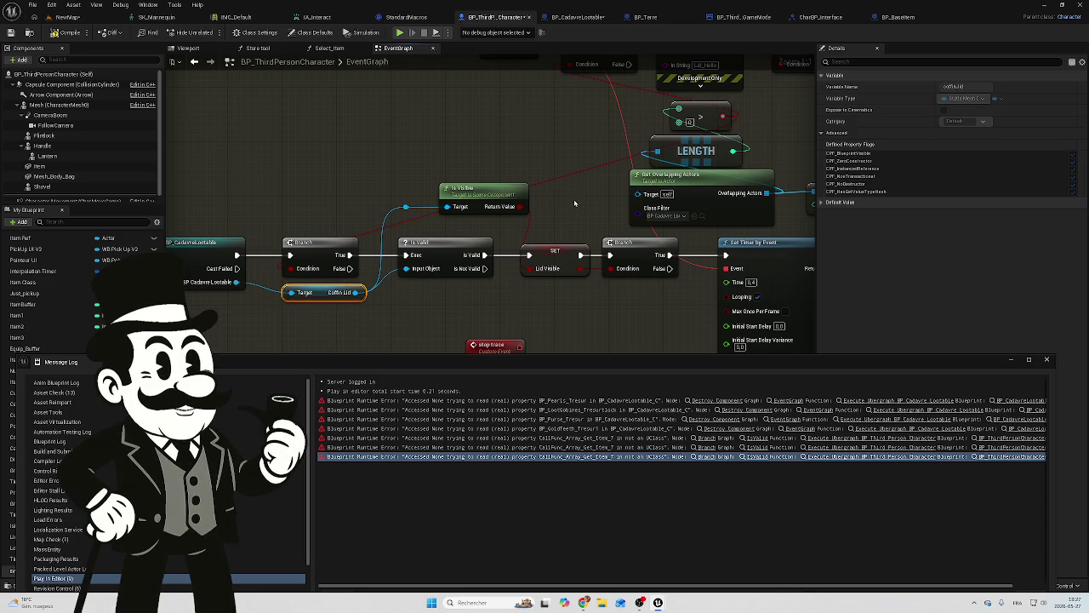
# Move the overlap-counting nodes to the left, out of the way.
pyautogui.moveTo(644, 150)
pyautogui.mouseDown()
pyautogui.moveTo(632, 177)
pyautogui.moveTo(541, 245)
pyautogui.moveTo(471, 184)
pyautogui.moveTo(590, 229)
pyautogui.mouseUp()
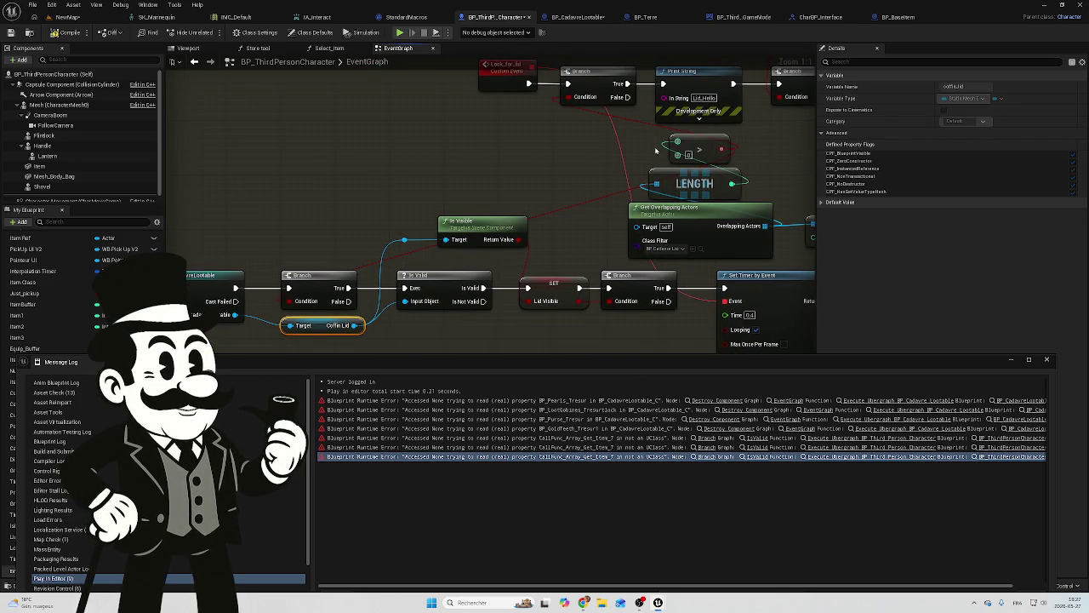
pyautogui.moveTo(649, 145); pyautogui.dragTo(749, 251)
pyautogui.moveTo(708, 214)
pyautogui.mouseDown()
pyautogui.moveTo(305, 213)
pyautogui.moveTo(305, 201)
pyautogui.moveTo(382, 171)
pyautogui.moveTo(540, 164)
pyautogui.moveTo(575, 206)
pyautogui.moveTo(663, 201)
pyautogui.moveTo(640, 237)
pyautogui.moveTo(667, 208)
pyautogui.moveTo(560, 175)
pyautogui.moveTo(661, 177)
pyautogui.mouseUp()
pyautogui.scroll(-1, 661, 178)
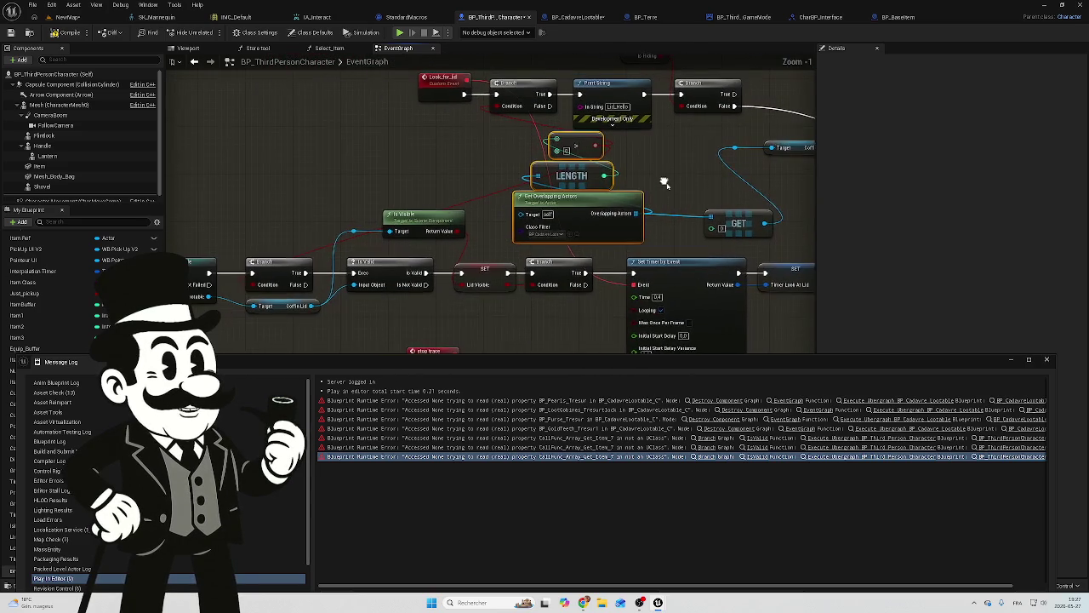
# Group Get Overlapping Actors, LENGTH, the > comparison and GET compactly above the cast chain.
pyautogui.moveTo(577, 202)
pyautogui.mouseDown()
pyautogui.moveTo(302, 200)
pyautogui.moveTo(283, 168)
pyautogui.mouseUp()
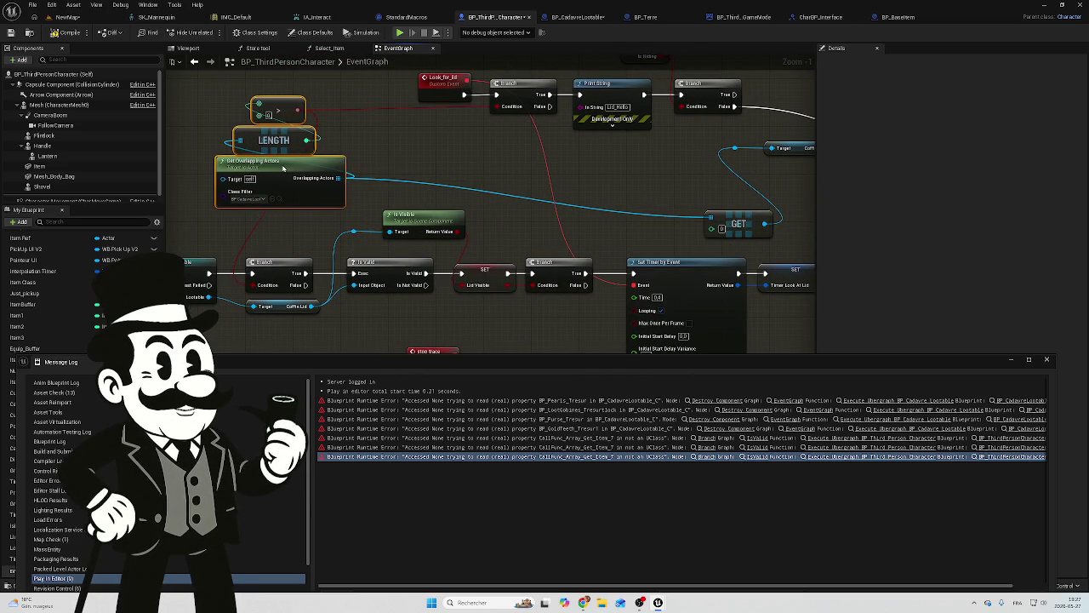
pyautogui.moveTo(755, 215)
pyautogui.mouseDown()
pyautogui.moveTo(400, 197)
pyautogui.moveTo(470, 175)
pyautogui.moveTo(619, 178)
pyautogui.mouseUp()
pyautogui.moveTo(290, 154)
pyautogui.mouseDown()
pyautogui.moveTo(456, 179)
pyautogui.moveTo(450, 171)
pyautogui.mouseUp()
pyautogui.moveTo(298, 105)
pyautogui.mouseDown()
pyautogui.moveTo(421, 124)
pyautogui.moveTo(410, 202)
pyautogui.moveTo(463, 189)
pyautogui.moveTo(224, 228)
pyautogui.moveTo(323, 231)
pyautogui.mouseUp()
pyautogui.moveTo(385, 176)
pyautogui.mouseDown()
pyautogui.moveTo(306, 162)
pyautogui.moveTo(264, 168)
pyautogui.moveTo(276, 181)
pyautogui.mouseUp()
pyautogui.moveTo(508, 156); pyautogui.dragTo(365, 132)
pyautogui.moveTo(703, 173); pyautogui.dragTo(531, 175)
pyautogui.moveTo(491, 117)
pyautogui.mouseDown()
pyautogui.moveTo(417, 149)
pyautogui.moveTo(365, 228)
pyautogui.moveTo(340, 201)
pyautogui.moveTo(359, 213)
pyautogui.mouseUp()
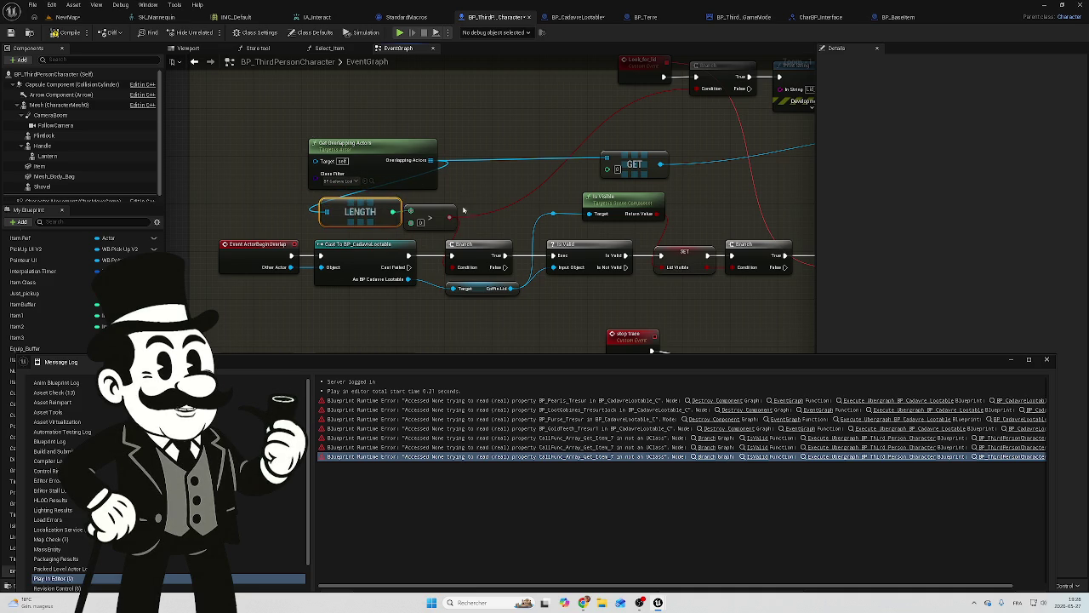
pyautogui.moveTo(480, 246); pyautogui.dragTo(473, 227)
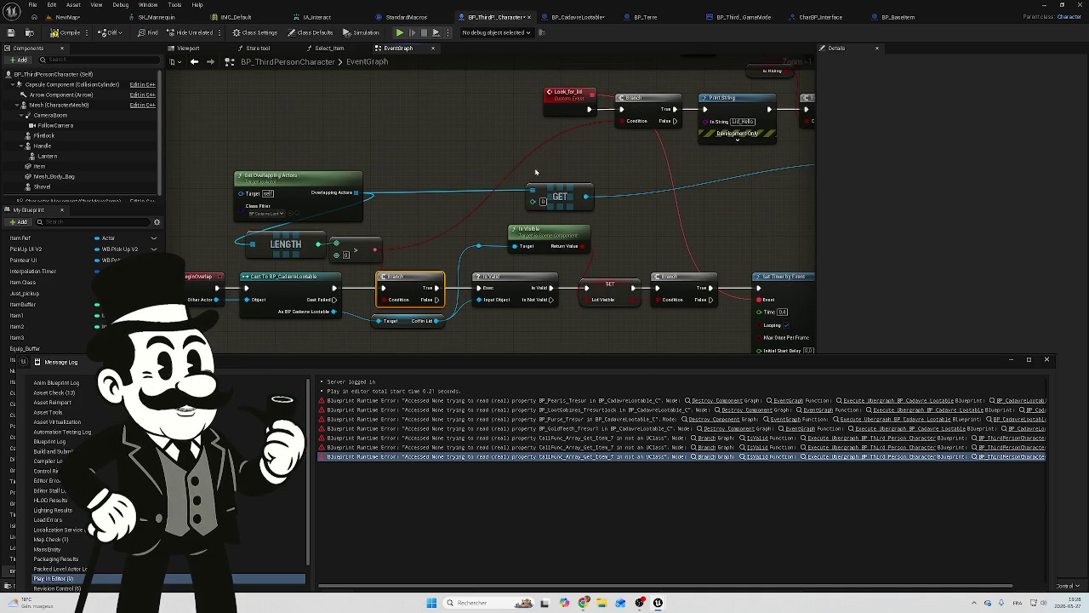
# Add a reroute point on the red condition wire, lift it up-left, and bring the trace section into view.
pyautogui.doubleClick(475, 206)
pyautogui.moveTo(480, 206)
pyautogui.mouseDown()
pyautogui.moveTo(461, 120)
pyautogui.moveTo(451, 128)
pyautogui.mouseUp()
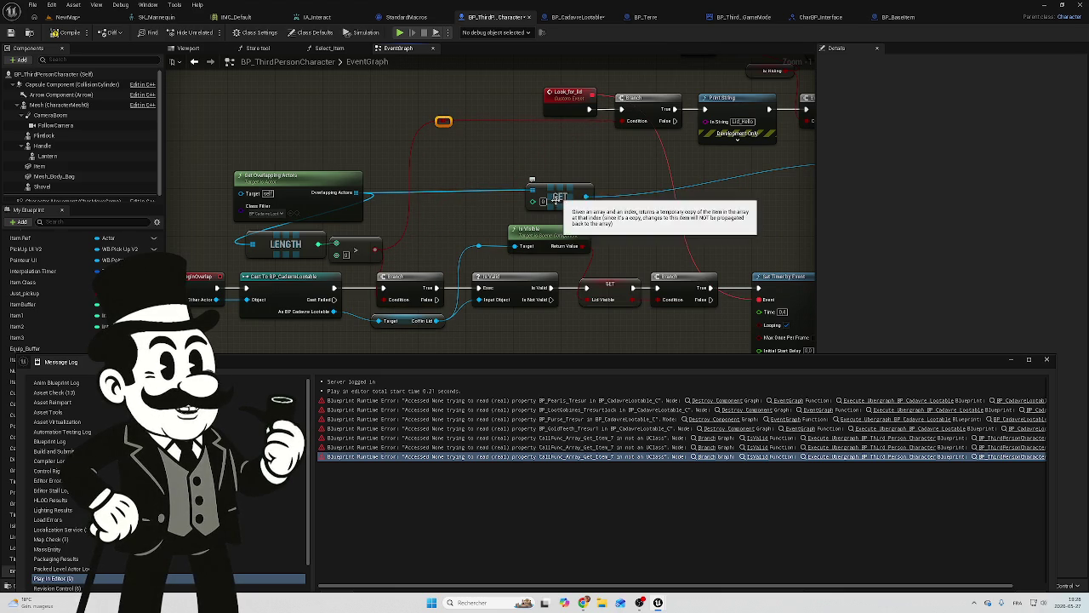
pyautogui.moveTo(617, 234); pyautogui.dragTo(352, 243)
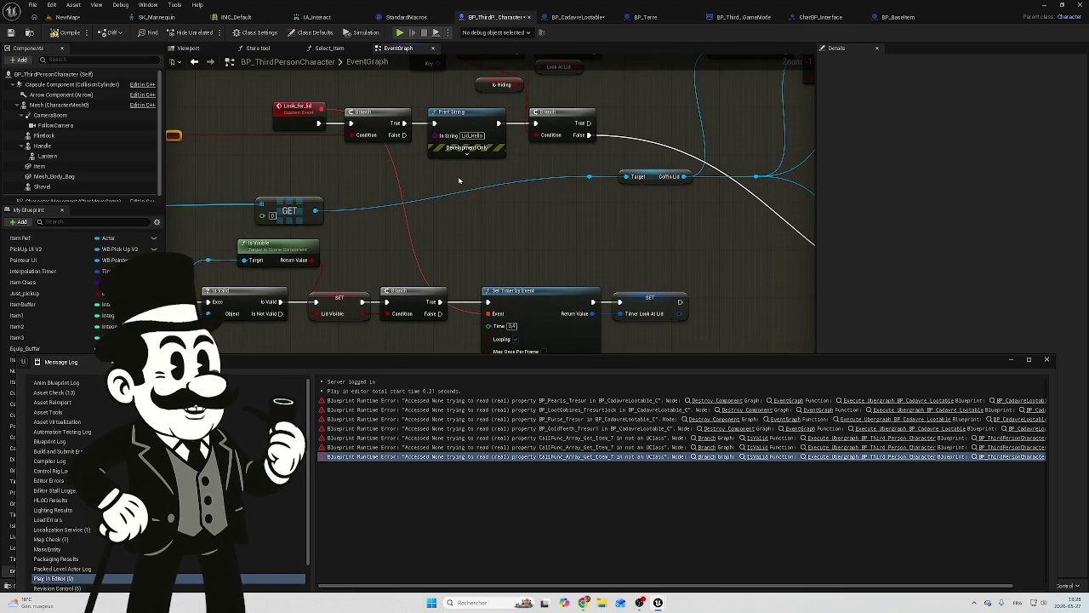
pyautogui.moveTo(561, 225)
pyautogui.mouseDown()
pyautogui.moveTo(520, 236)
pyautogui.moveTo(518, 277)
pyautogui.moveTo(734, 297)
pyautogui.moveTo(581, 294)
pyautogui.moveTo(499, 270)
pyautogui.mouseUp()
pyautogui.scroll(-1, 520, 289)
pyautogui.scroll(-1, 731, 299)
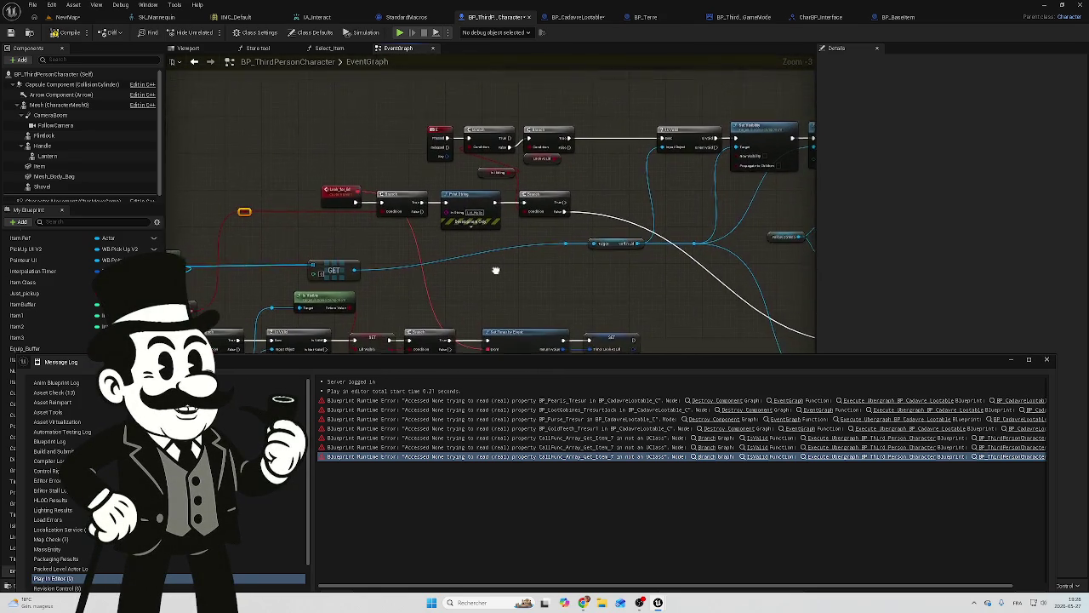
pyautogui.scroll(-1, 500, 235)
pyautogui.moveTo(651, 180)
pyautogui.mouseDown()
pyautogui.moveTo(583, 280)
pyautogui.moveTo(457, 260)
pyautogui.moveTo(427, 208)
pyautogui.moveTo(484, 162)
pyautogui.moveTo(205, 213)
pyautogui.mouseUp()
pyautogui.scroll(1, 204, 213)
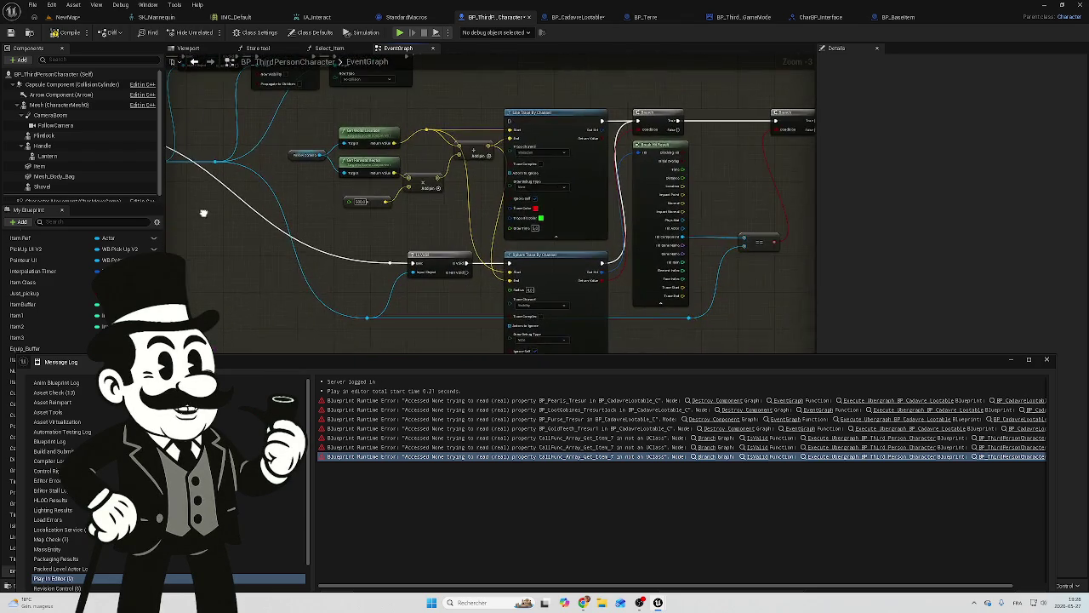
# Delete Line Trace By Channel, move Sphere Trace By Channel into its place, and line up the IsValid node.
pyautogui.click(545, 116)
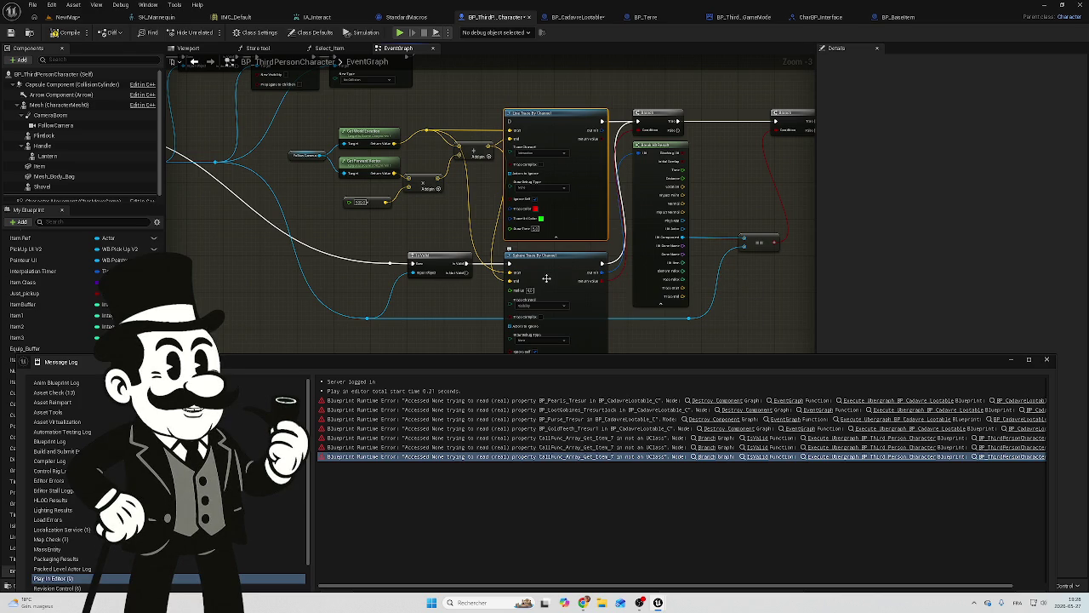
pyautogui.press('Delete')
pyautogui.moveTo(559, 268); pyautogui.dragTo(558, 125)
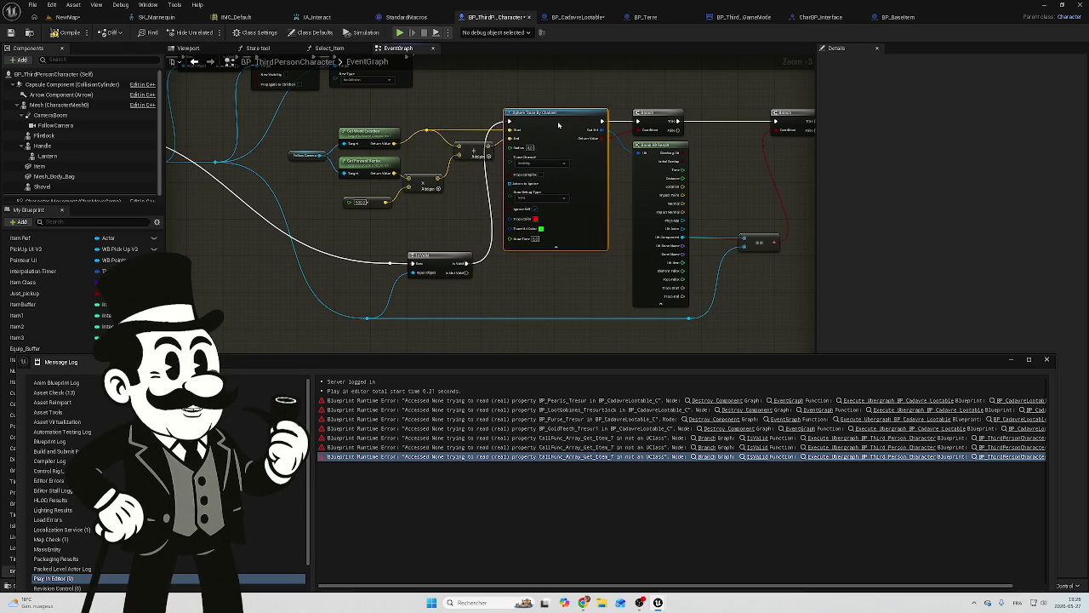
pyautogui.moveTo(365, 236); pyautogui.dragTo(457, 281)
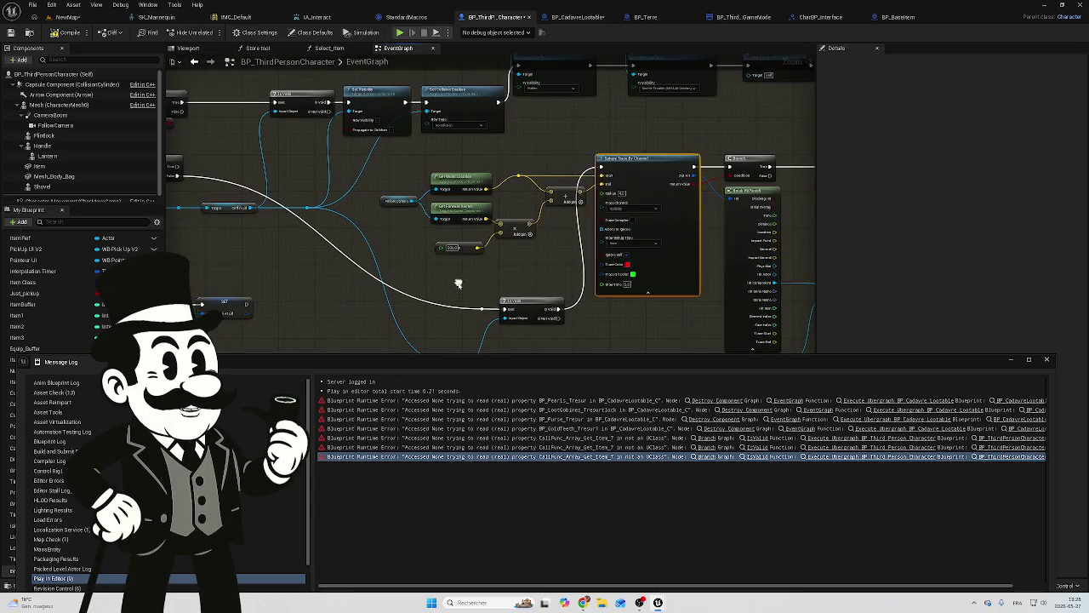
pyautogui.moveTo(528, 292)
pyautogui.mouseDown()
pyautogui.moveTo(527, 153)
pyautogui.moveTo(396, 162)
pyautogui.moveTo(405, 163)
pyautogui.mouseUp()
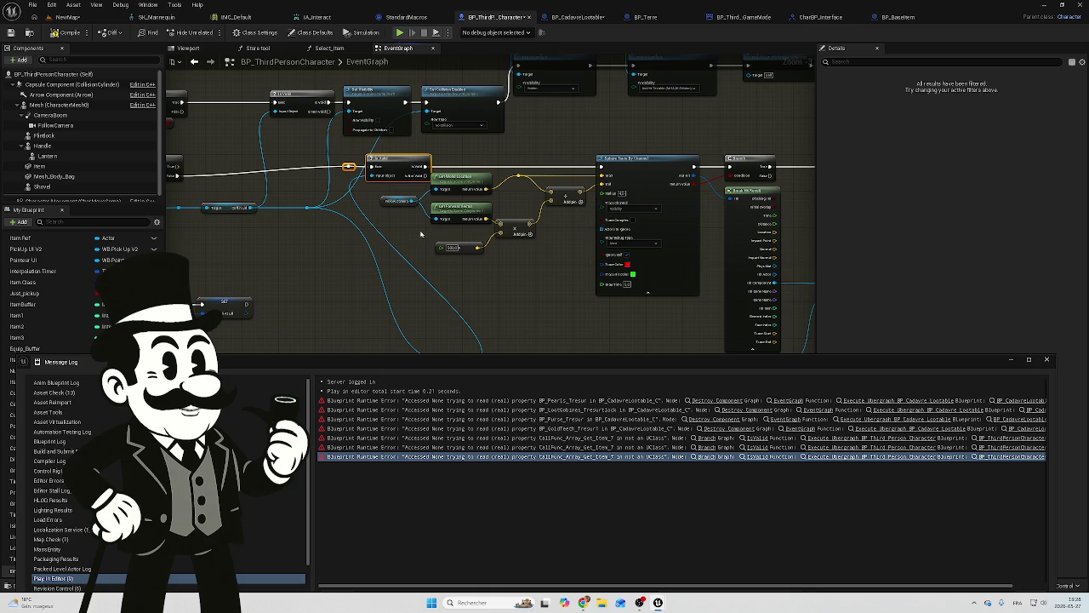
pyautogui.scroll(3, 473, 228)
# Align the Get Forward Vector, multiply and 500.0 value nodes feeding the sphere trace.
pyautogui.click(451, 198)
pyautogui.moveTo(451, 198)
pyautogui.mouseDown()
pyautogui.moveTo(460, 162)
pyautogui.moveTo(478, 204)
pyautogui.mouseUp()
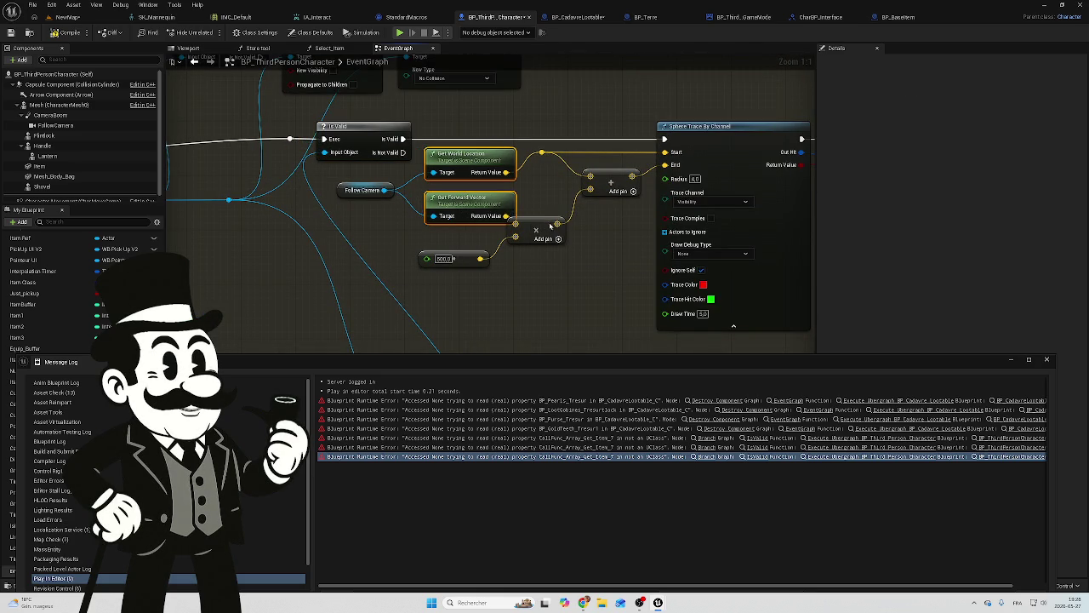
pyautogui.moveTo(547, 225); pyautogui.dragTo(561, 225)
pyautogui.moveTo(456, 256); pyautogui.dragTo(472, 248)
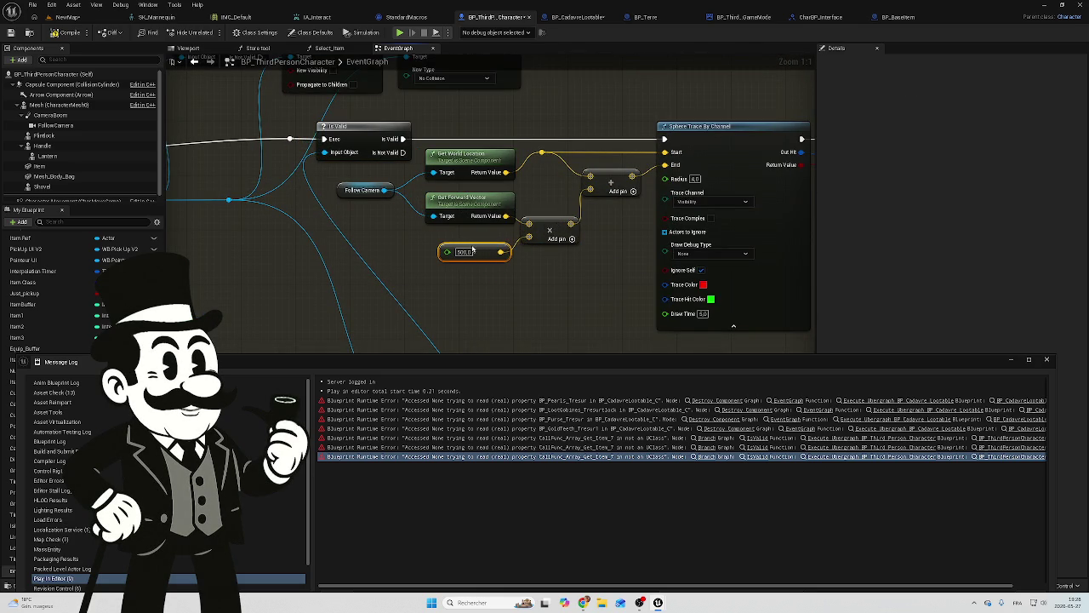
pyautogui.scroll(-1, 409, 204)
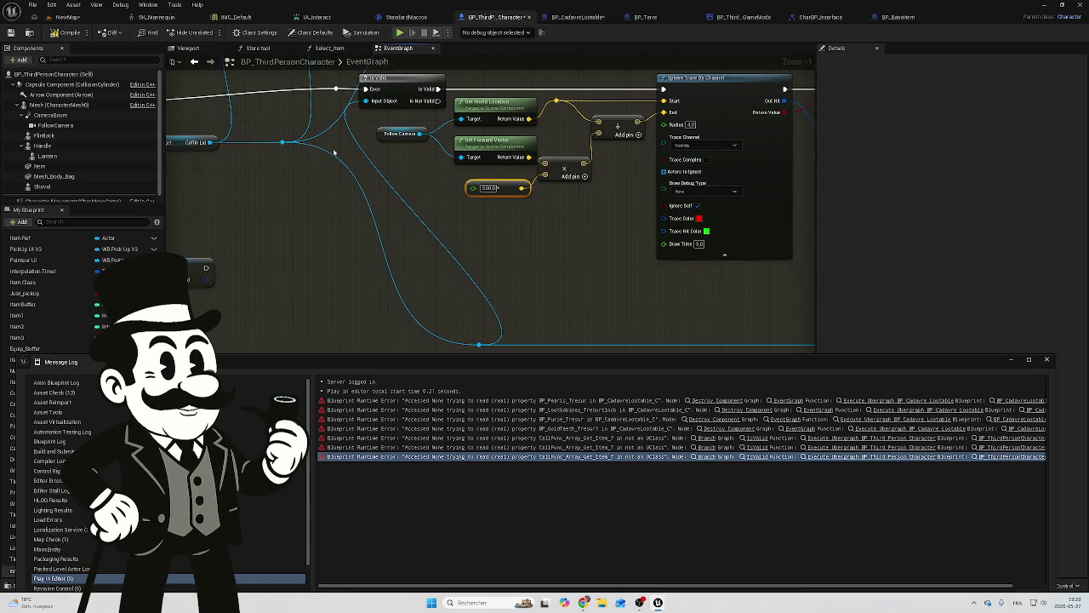
# Reshape the loop wire, close the Message Log, and compile the character blueprint.
pyautogui.moveTo(283, 140)
pyautogui.mouseDown()
pyautogui.moveTo(396, 109)
pyautogui.moveTo(366, 100)
pyautogui.mouseUp()
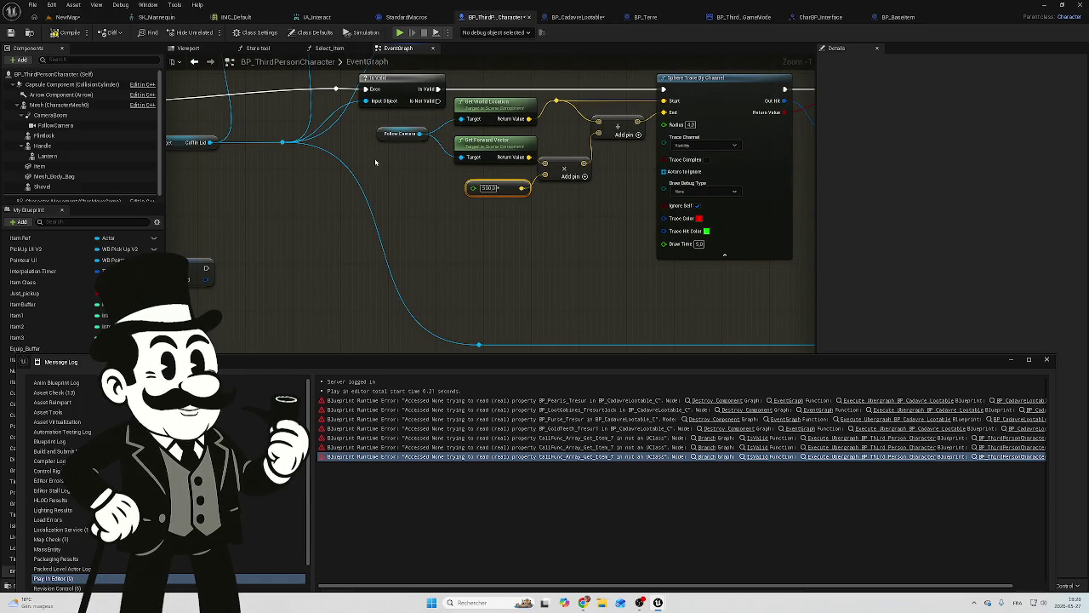
pyautogui.moveTo(406, 184)
pyautogui.mouseDown()
pyautogui.moveTo(417, 217)
pyautogui.moveTo(388, 177)
pyautogui.mouseUp()
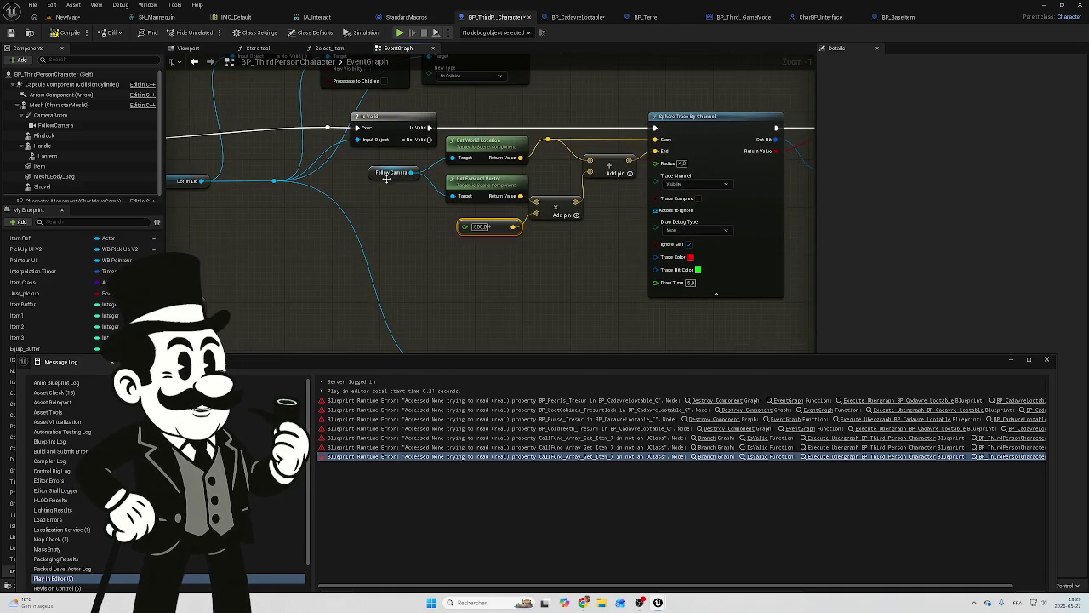
pyautogui.moveTo(410, 242); pyautogui.dragTo(398, 183)
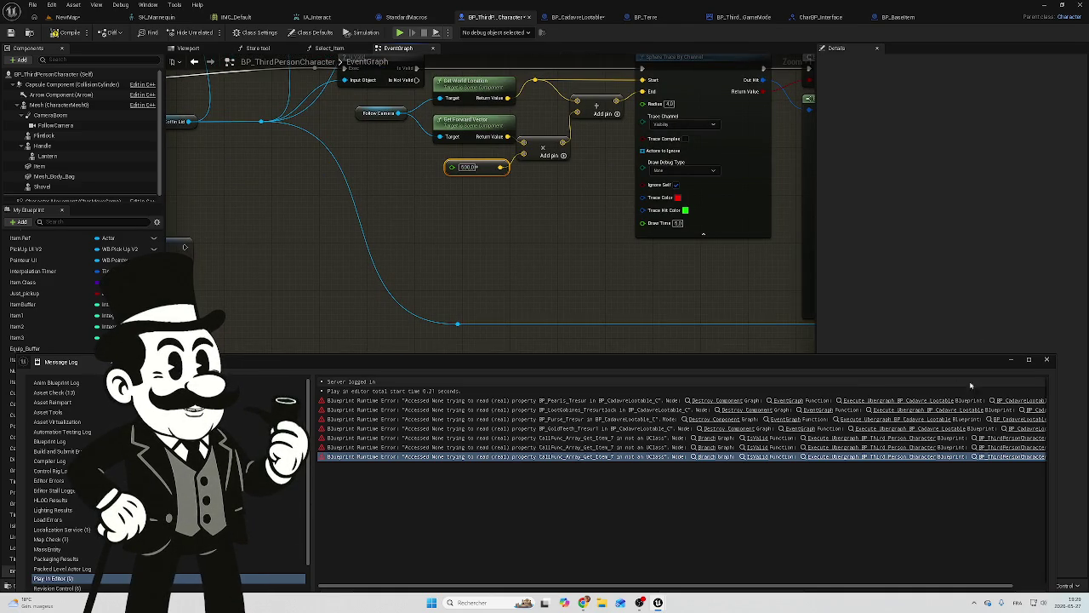
pyautogui.click(1048, 361)
pyautogui.moveTo(749, 273)
pyautogui.mouseDown()
pyautogui.moveTo(696, 258)
pyautogui.moveTo(686, 204)
pyautogui.moveTo(161, 140)
pyautogui.mouseUp()
pyautogui.moveTo(363, 263); pyautogui.dragTo(365, 326)
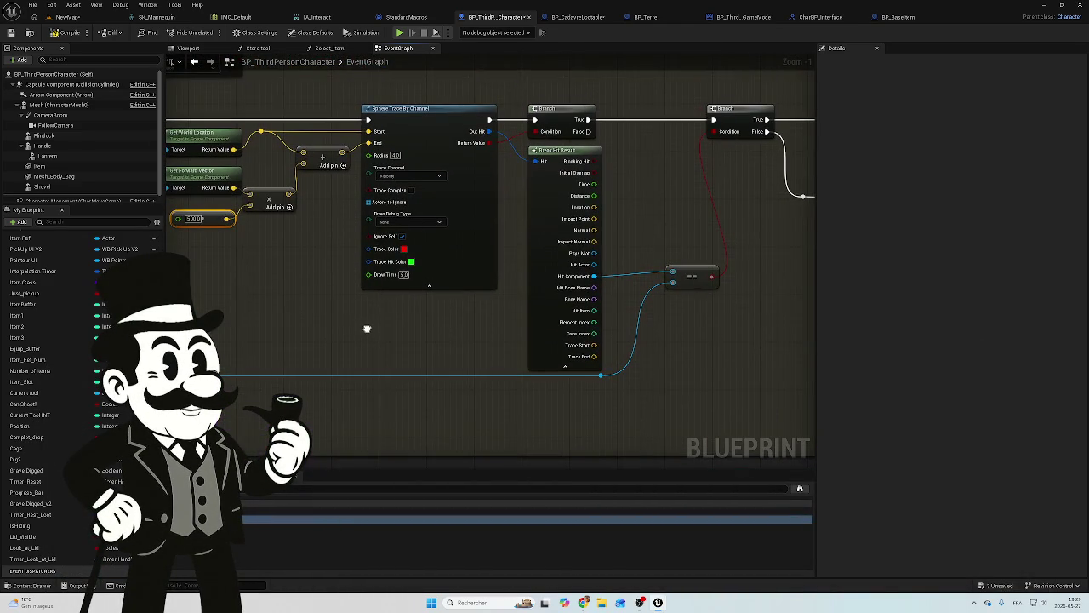
pyautogui.click(66, 38)
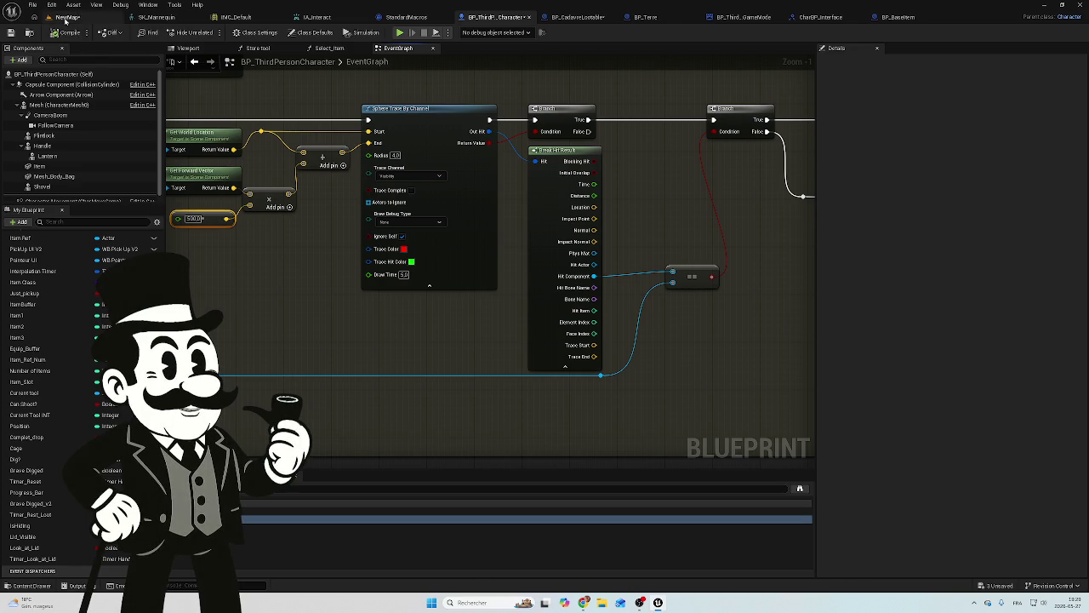
# Save the three changed assets from the NewMap level.
pyautogui.click(68, 17)
pyautogui.click(1000, 586)
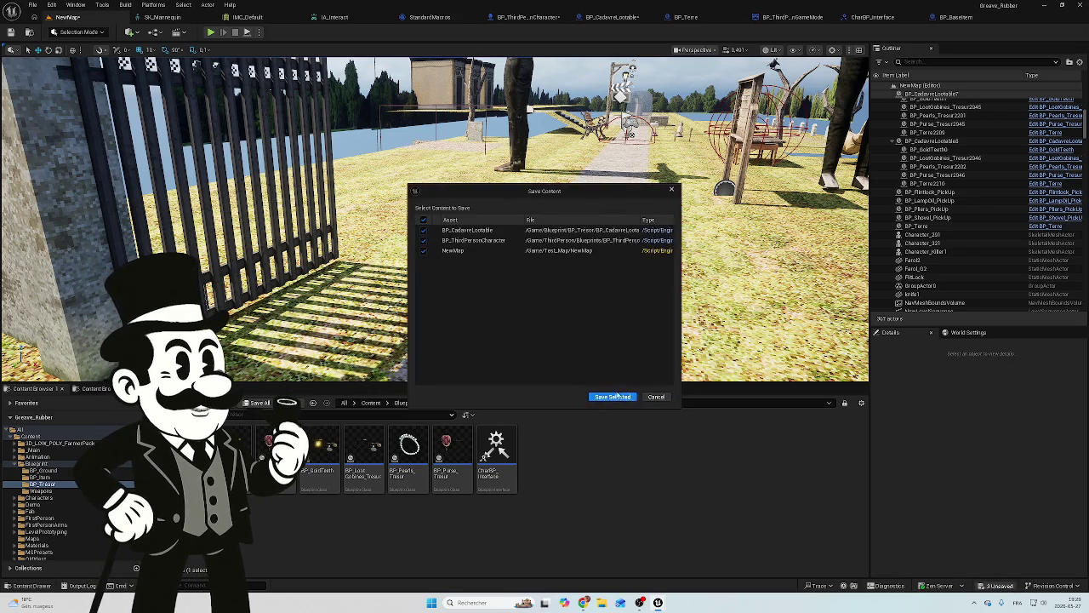
pyautogui.click(601, 397)
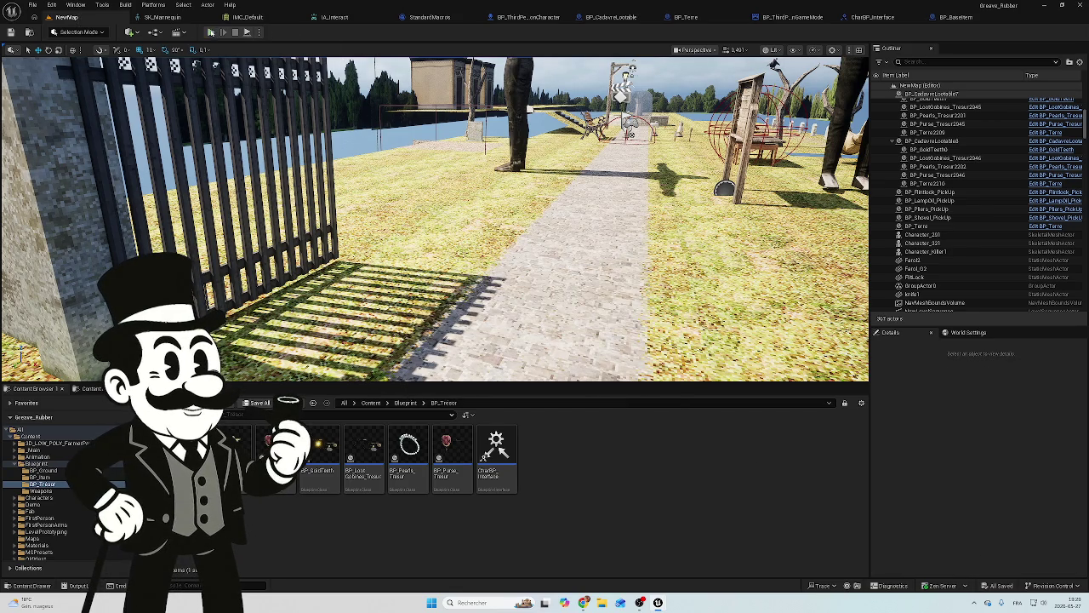
# Play-test the level: pick up the shovel, walk to the graves and dig, then stop.
pyautogui.click(210, 32)
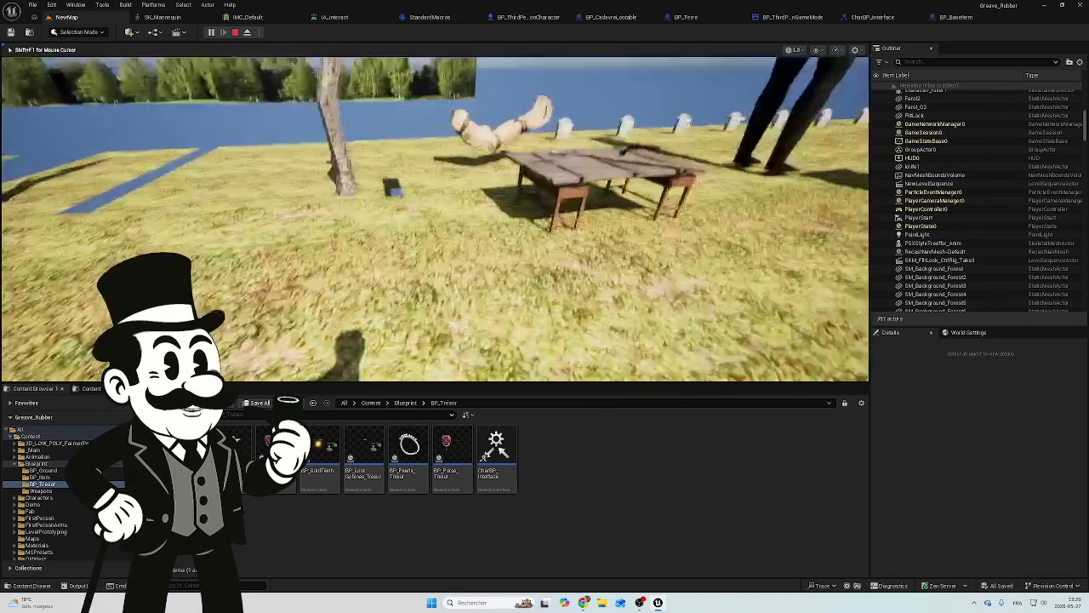
pyautogui.press('e')
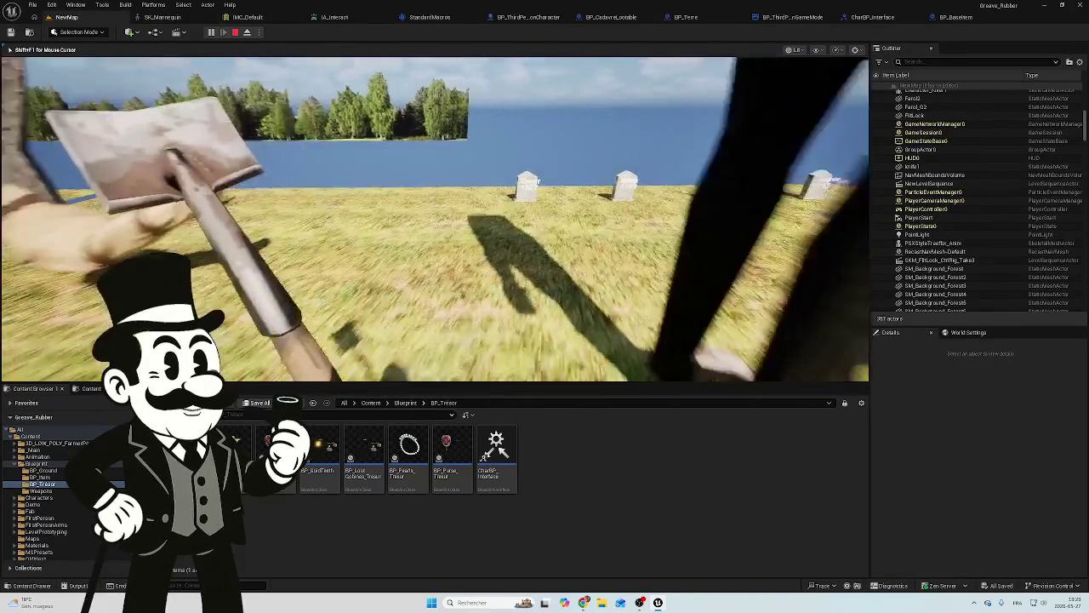
pyautogui.press('w')
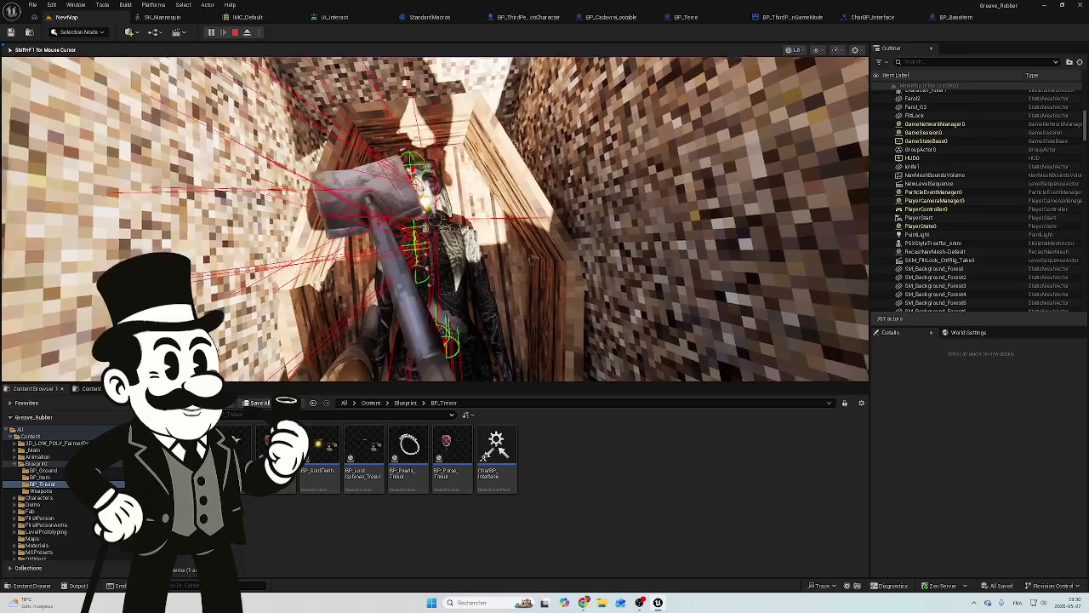
pyautogui.press('Escape')
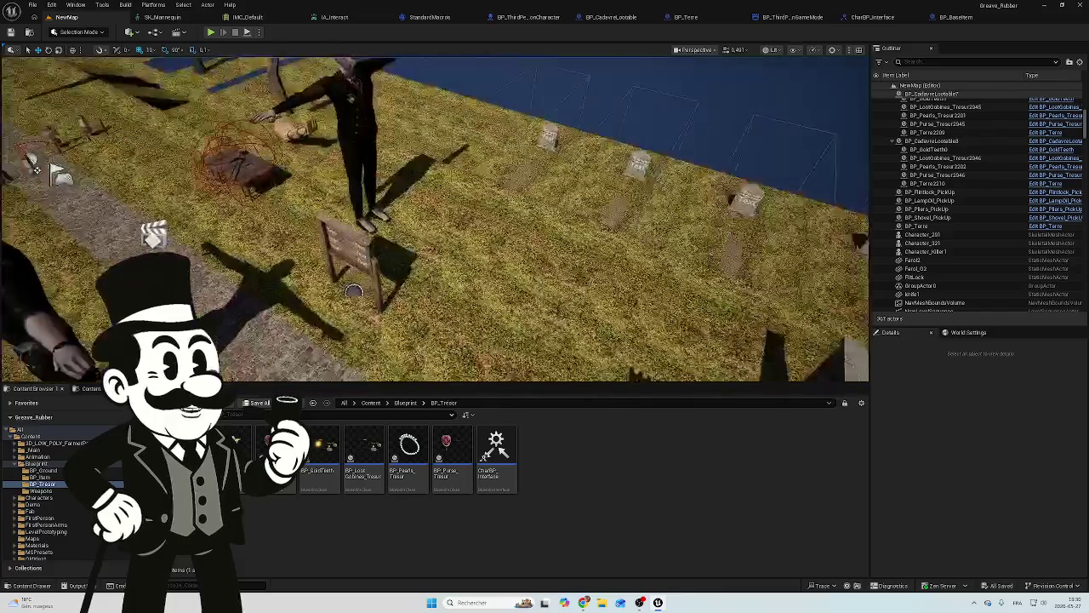
# Fly the level camera across the graveyard tombstones to the body bag, then return to BP_ThirdPersonCharacter.
pyautogui.moveTo(34, 168)
pyautogui.mouseDown()
pyautogui.moveTo(193, 194)
pyautogui.moveTo(349, 166)
pyautogui.moveTo(306, 172)
pyautogui.moveTo(329, 172)
pyautogui.mouseUp()
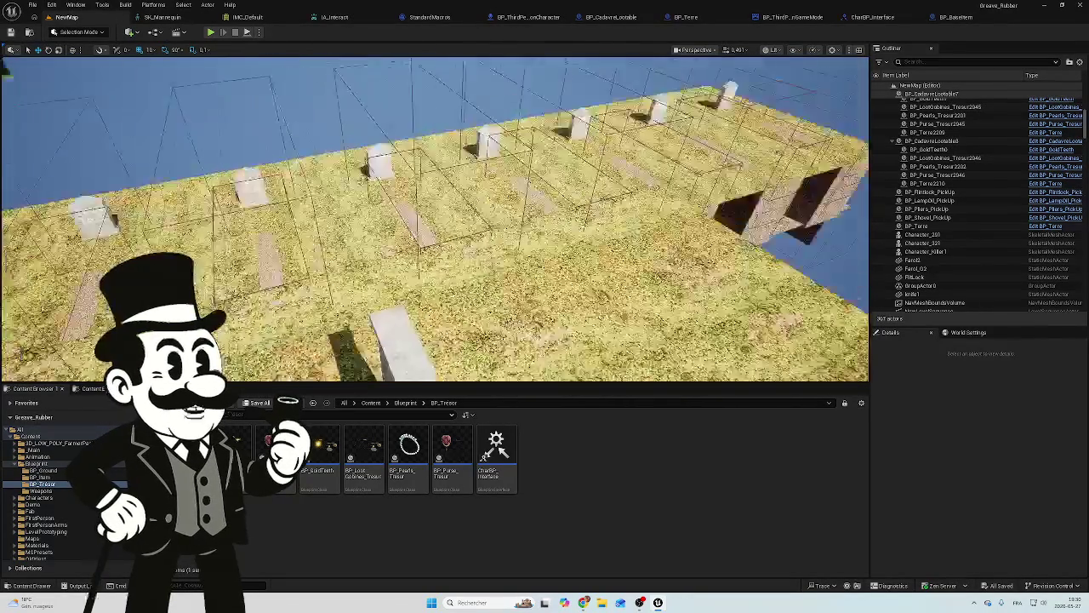
pyautogui.moveTo(329, 172); pyautogui.dragTo(333, 189)
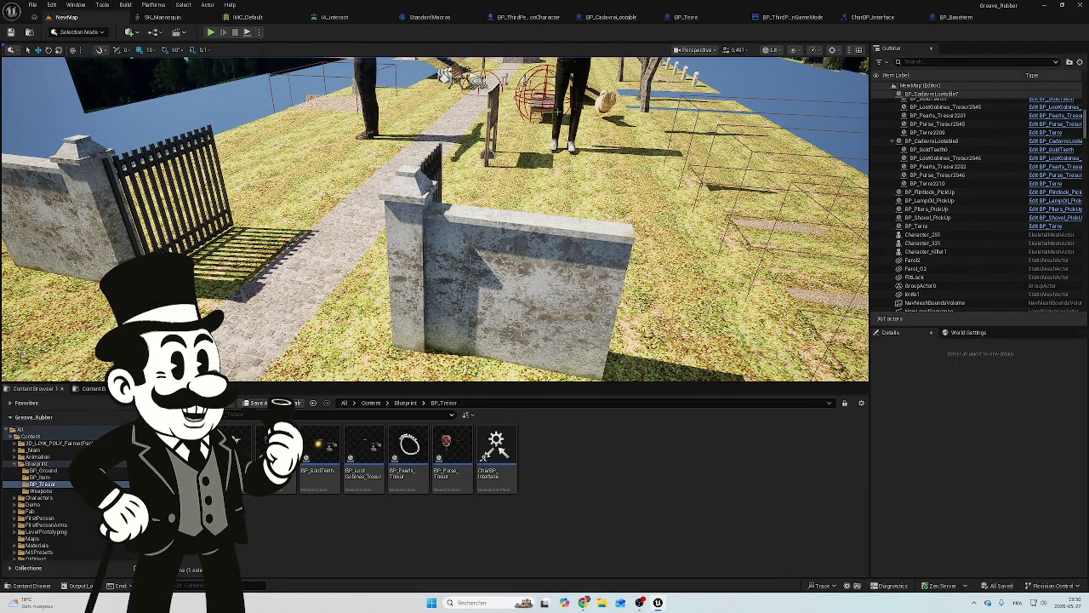
pyautogui.moveTo(334, 189); pyautogui.dragTo(334, 189)
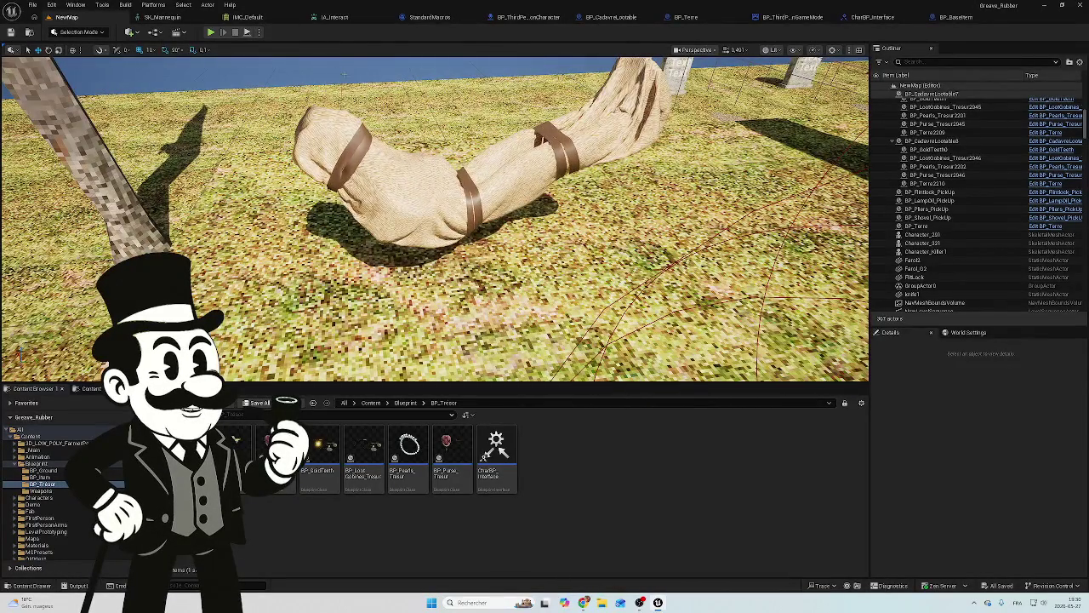
pyautogui.click(524, 21)
# Pan the character event graph past the Hide in coffin and purple groups toward the yellow group.
pyautogui.scroll(-7, 725, 87)
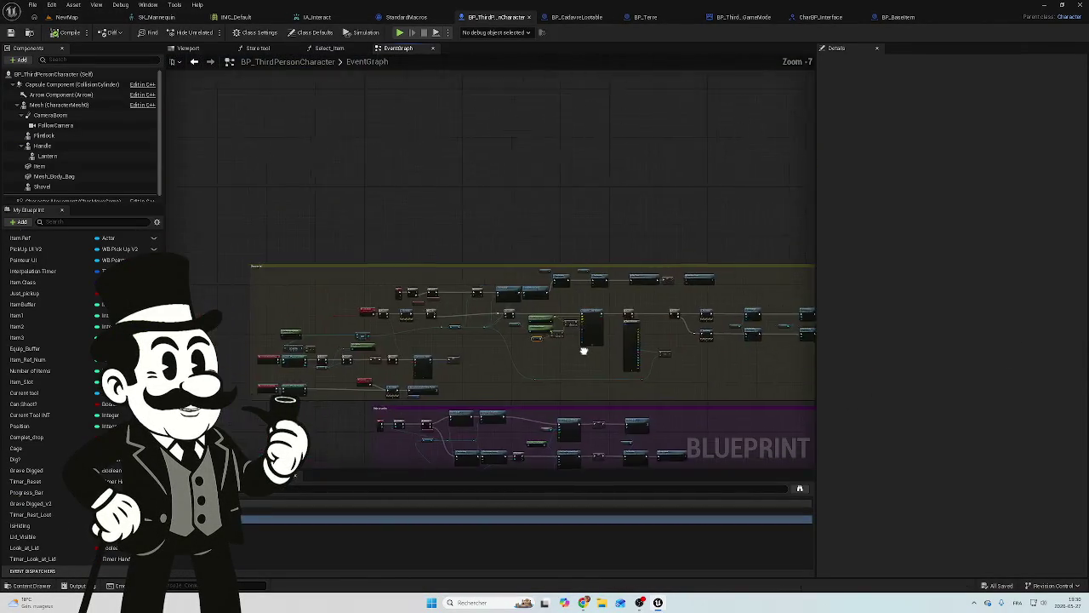
pyautogui.scroll(7, 725, 87)
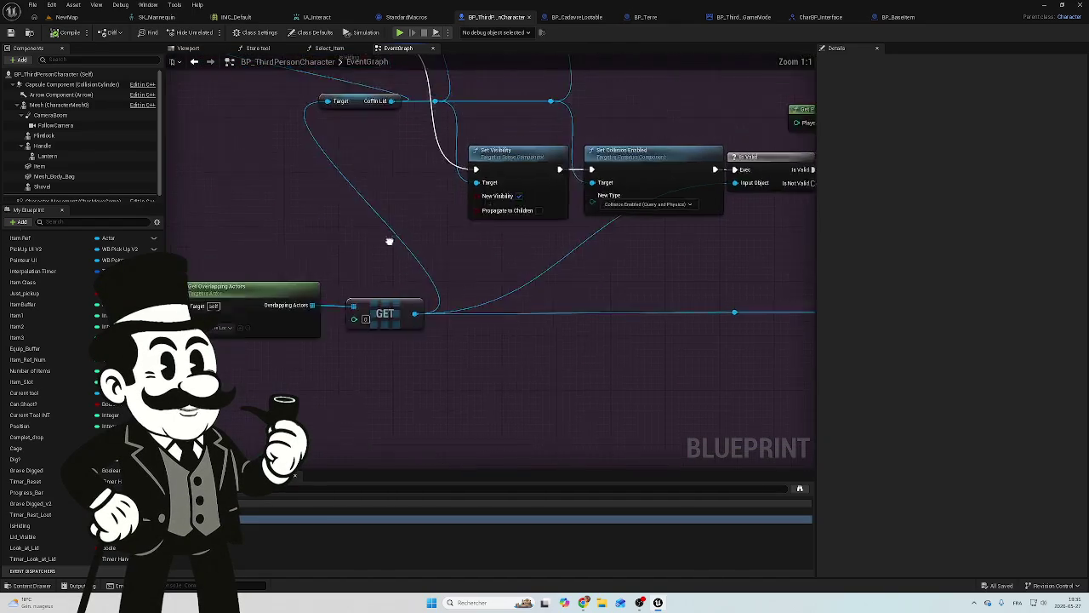
pyautogui.moveTo(500, 292); pyautogui.dragTo(518, 357)
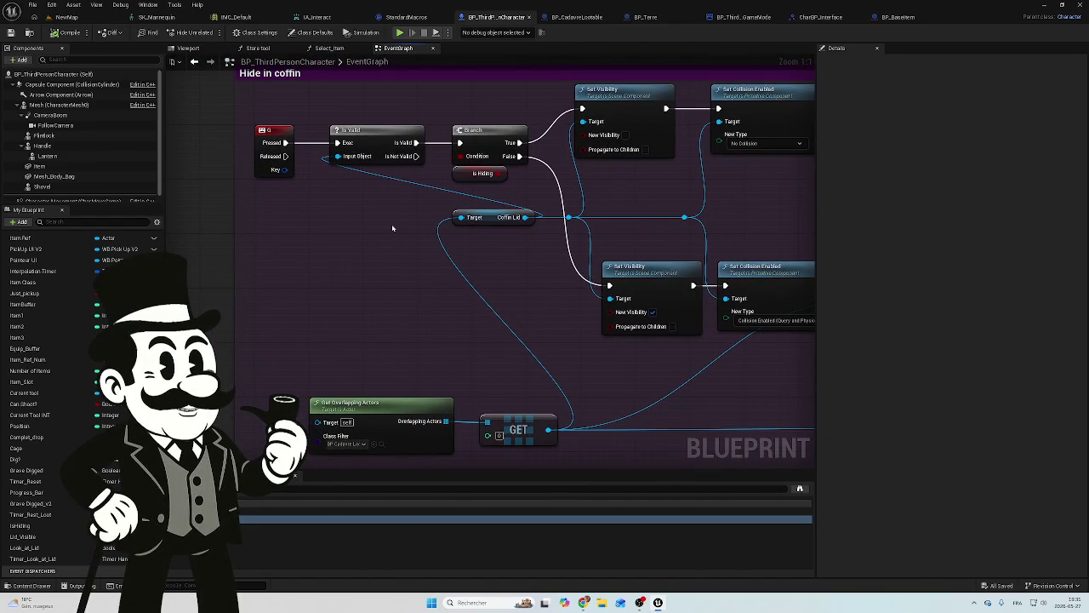
pyautogui.scroll(-6, 392, 228)
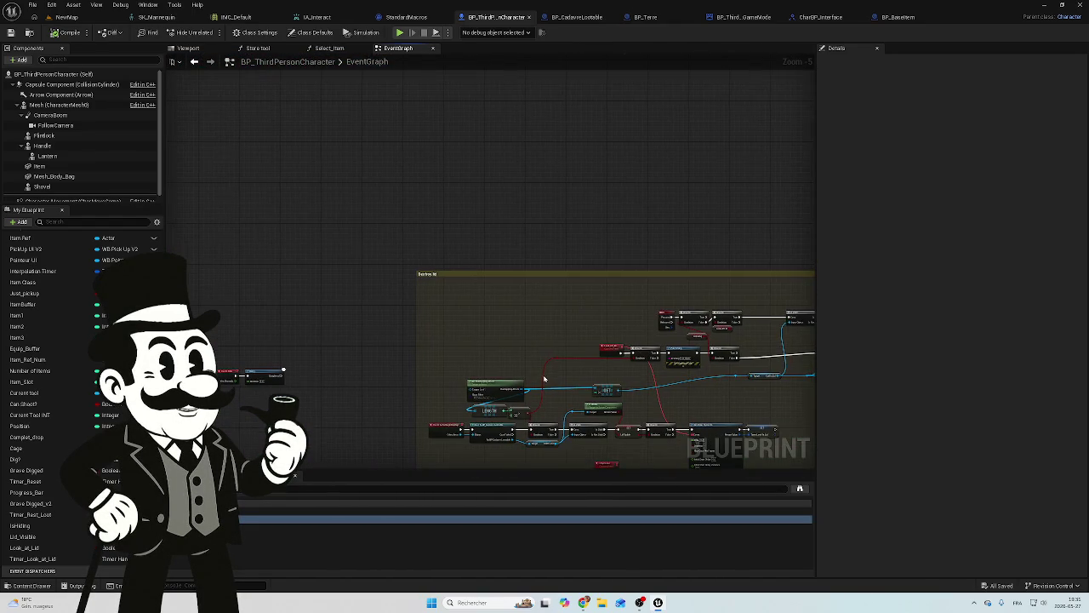
pyautogui.moveTo(541, 371); pyautogui.dragTo(401, 170)
pyautogui.scroll(5, 312, 388)
pyautogui.scroll(-8, 360, 296)
pyautogui.moveTo(360, 297); pyautogui.dragTo(407, 224)
# Frame the grave-dig Branch and body bag Set Visibility nodes, then drag out from Branch True.
pyautogui.moveTo(322, 353)
pyautogui.mouseDown()
pyautogui.moveTo(372, 151)
pyautogui.moveTo(366, 306)
pyautogui.moveTo(474, 426)
pyautogui.moveTo(561, 108)
pyautogui.moveTo(462, 377)
pyautogui.mouseUp()
pyautogui.scroll(3, 367, 304)
pyautogui.scroll(1, 561, 108)
pyautogui.scroll(-4, 469, 450)
pyautogui.moveTo(469, 450); pyautogui.dragTo(622, 122)
pyautogui.scroll(6, 622, 122)
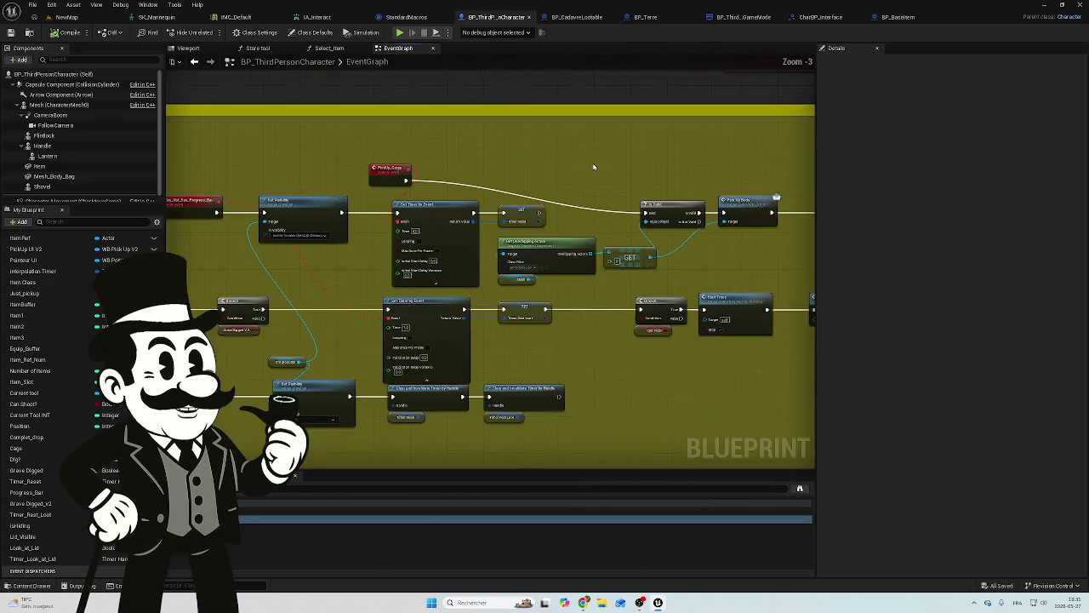
pyautogui.moveTo(613, 374)
pyautogui.mouseDown()
pyautogui.moveTo(530, 319)
pyautogui.moveTo(250, 314)
pyautogui.mouseUp()
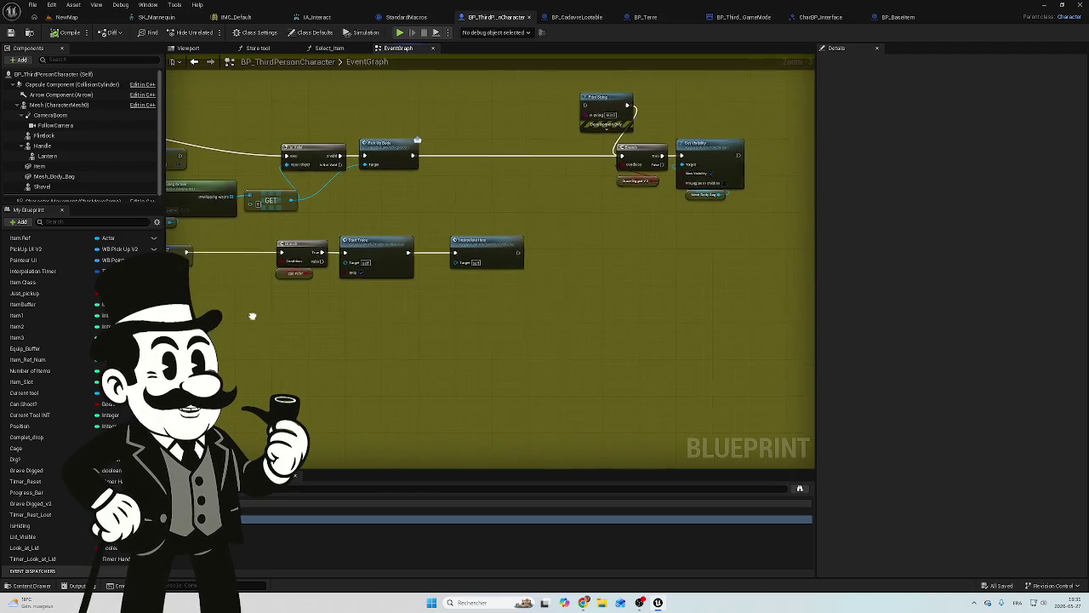
pyautogui.moveTo(568, 329)
pyautogui.mouseDown()
pyautogui.moveTo(622, 275)
pyautogui.moveTo(539, 199)
pyautogui.mouseUp()
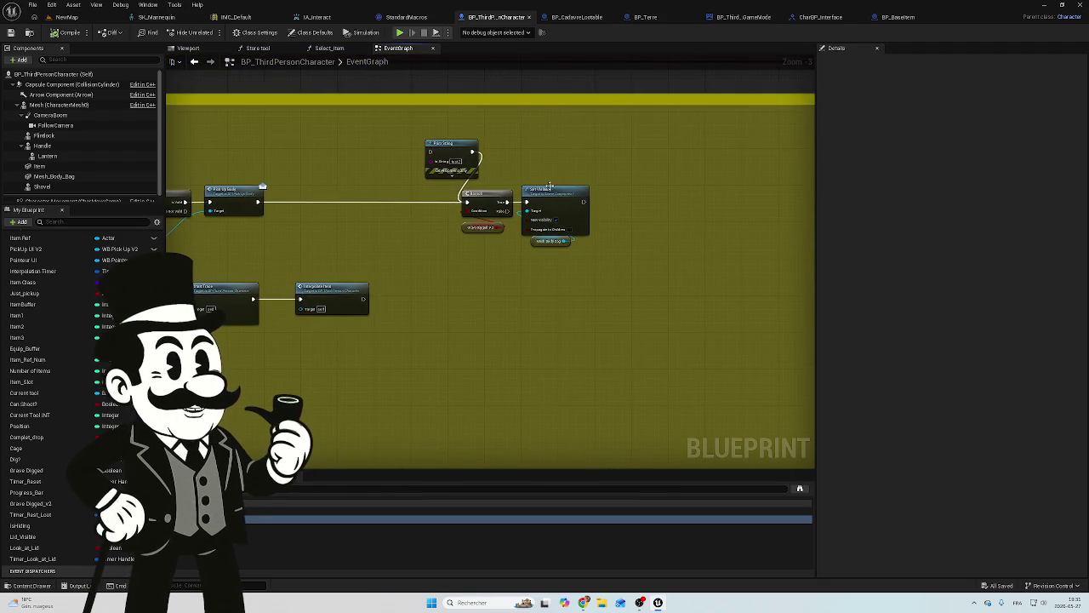
pyautogui.scroll(3, 548, 167)
pyautogui.moveTo(438, 274); pyautogui.dragTo(490, 197)
# Add a Spawn Actor from Class node above Set Visibility, moving Set Visibility down-right.
pyautogui.write('spawn')
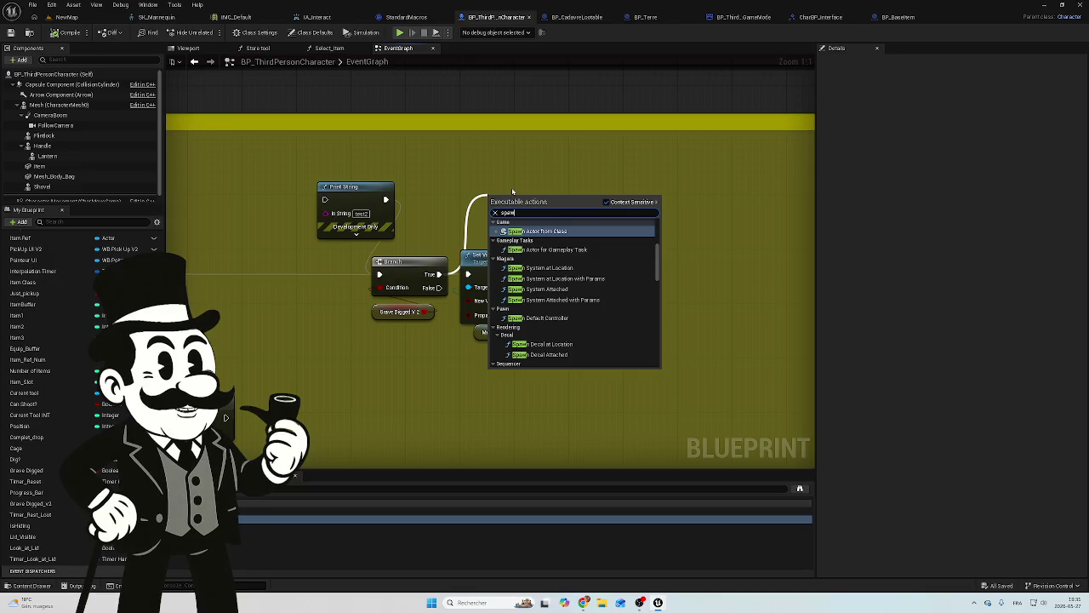
pyautogui.click(528, 232)
pyautogui.moveTo(561, 214); pyautogui.dragTo(542, 178)
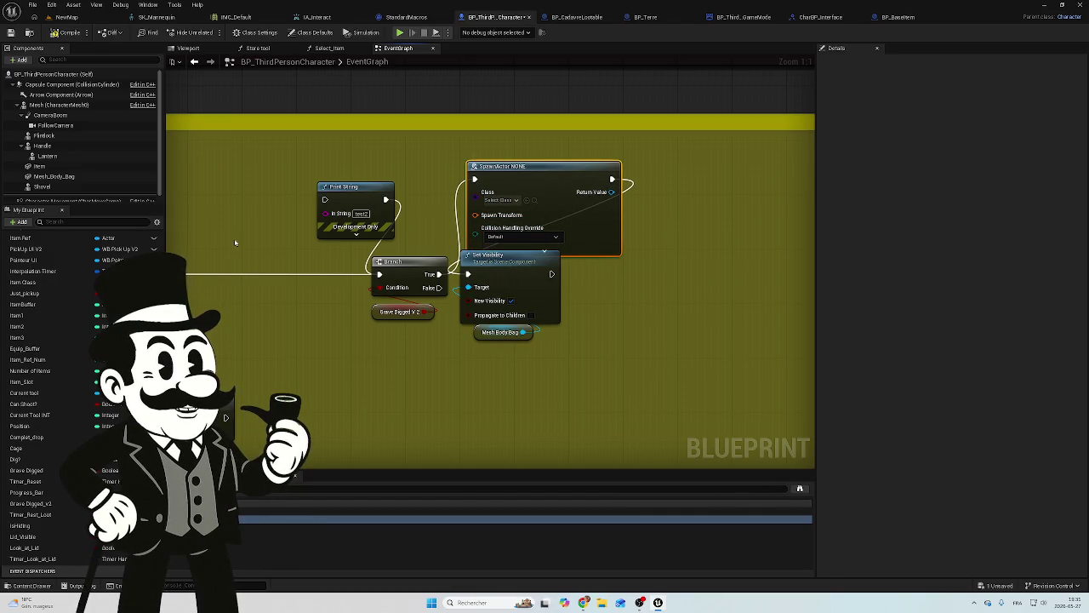
pyautogui.moveTo(485, 269); pyautogui.dragTo(679, 351)
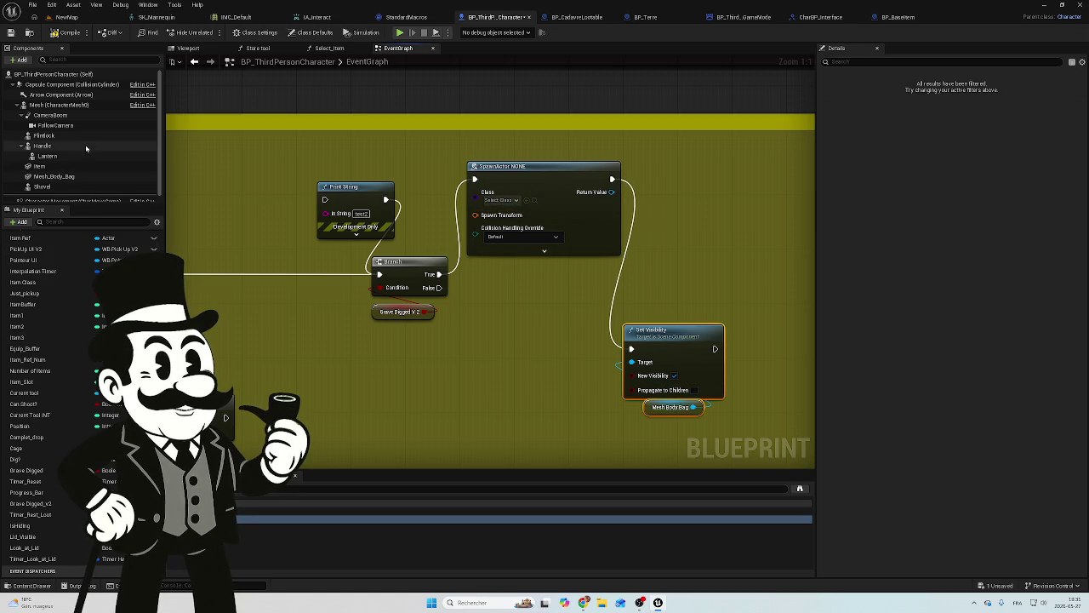
pyautogui.scroll(-1, 66, 148)
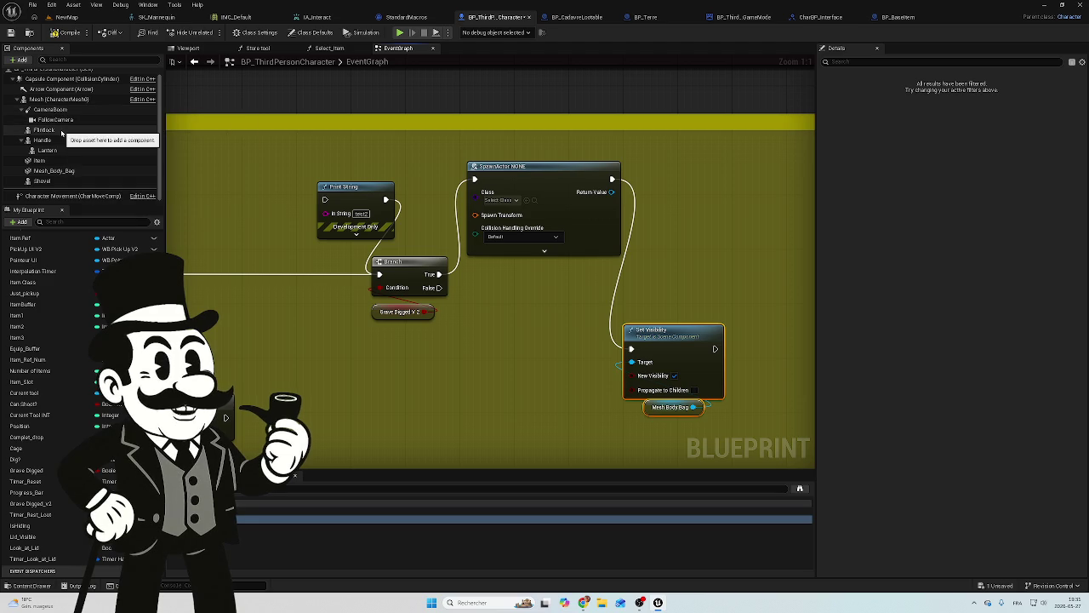
pyautogui.scroll(1, 542, 256)
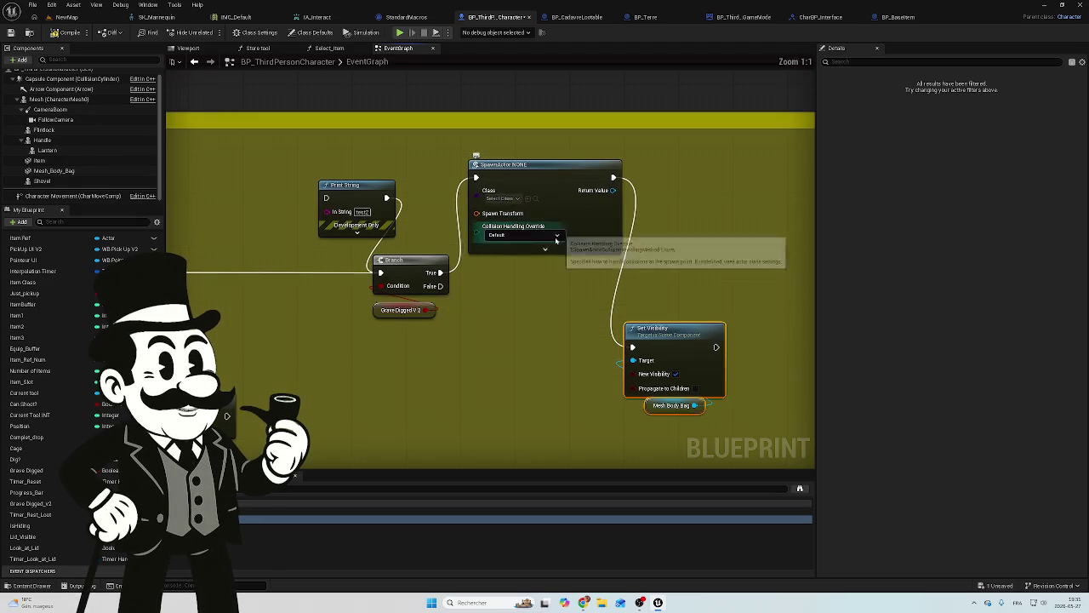
# Expand the SpawnActor pins, check Mesh_Body_Bag, search classes for 'esh_', cancel, and delete the node.
pyautogui.click(544, 249)
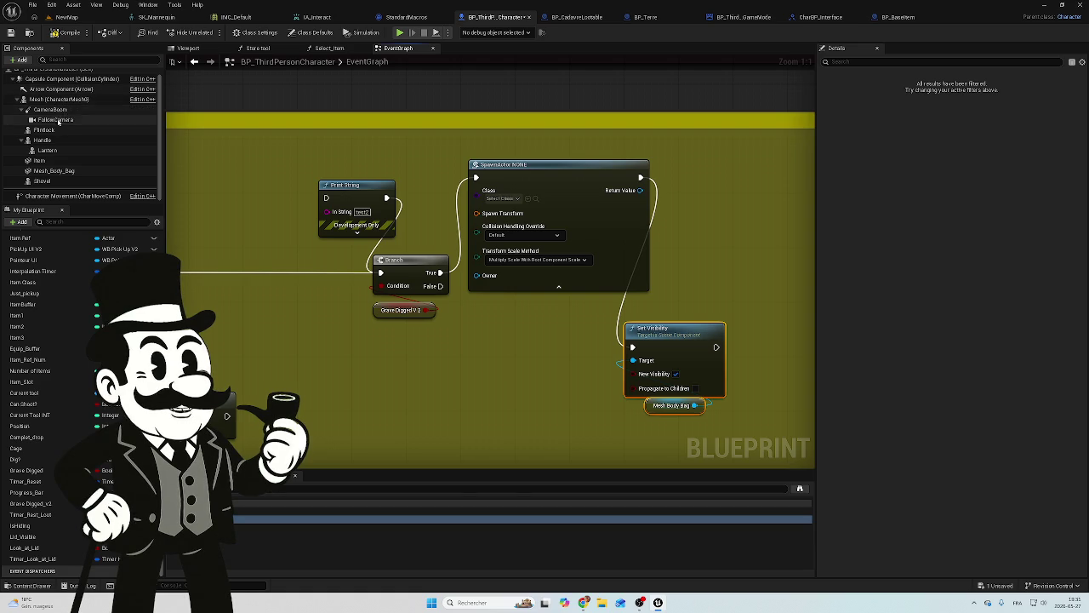
pyautogui.click(71, 173)
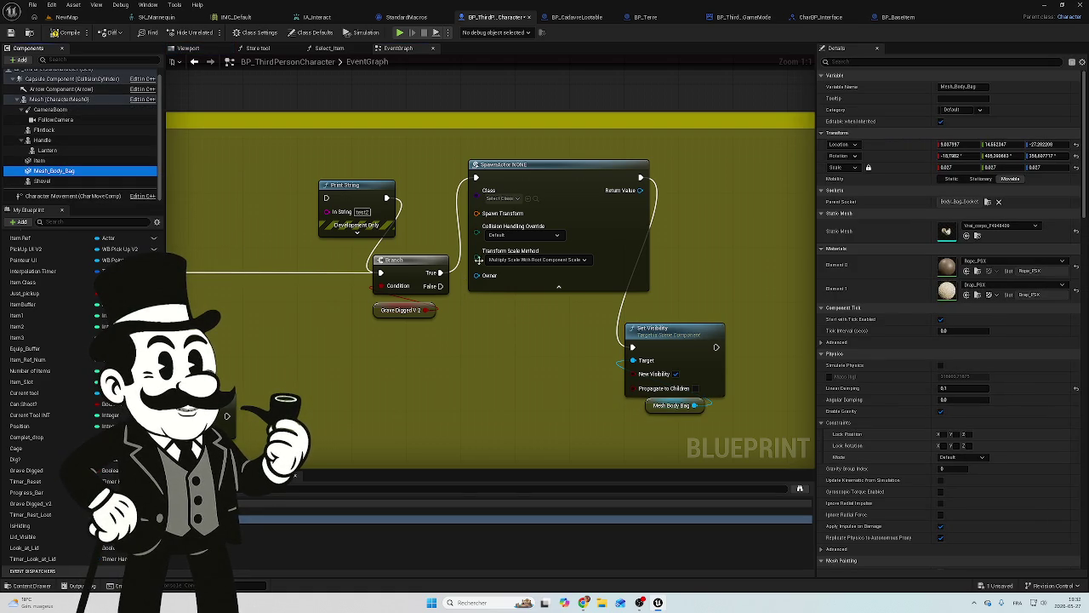
pyautogui.click(503, 198)
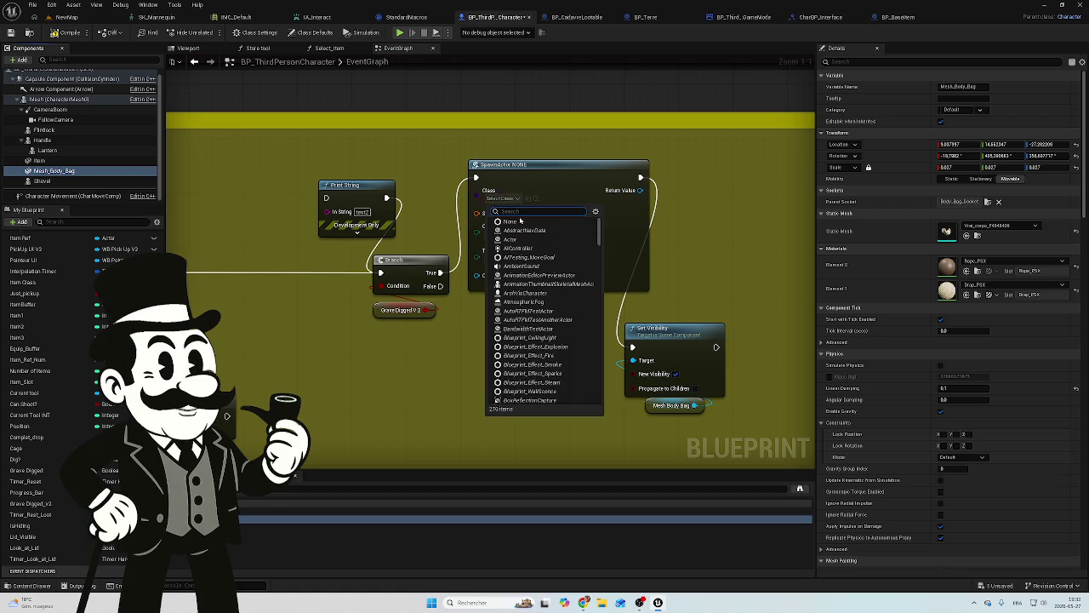
pyautogui.write('mesh')
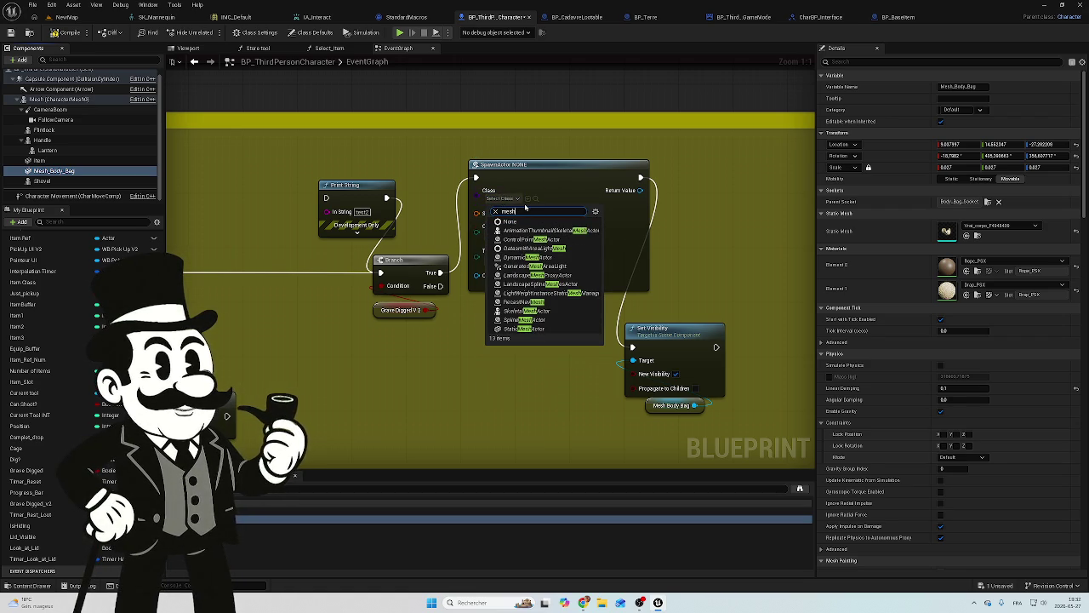
pyautogui.write('_b')
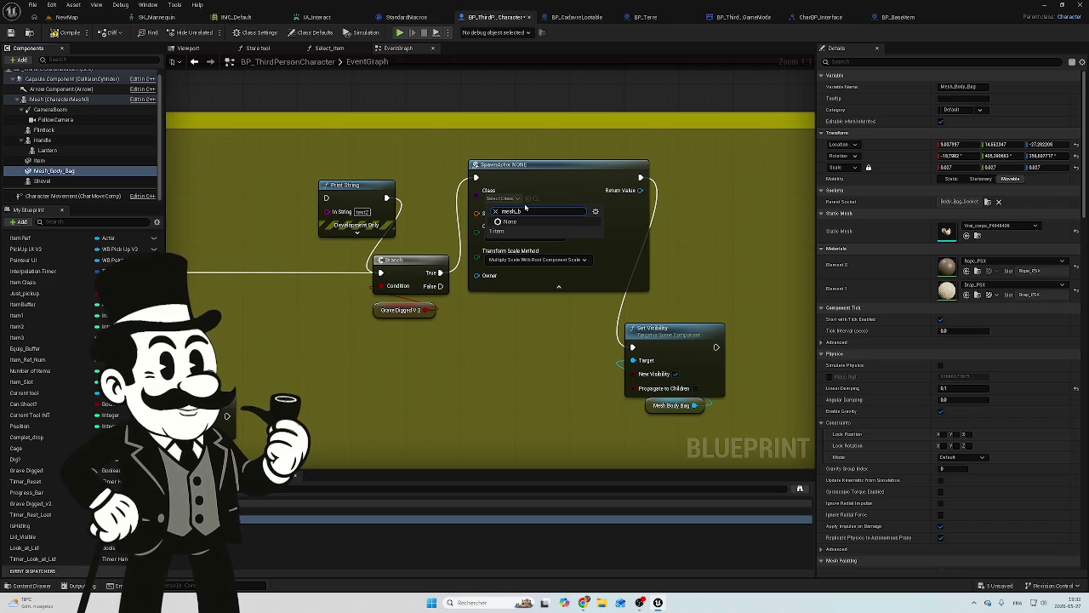
pyautogui.click(499, 292)
pyautogui.click(549, 171)
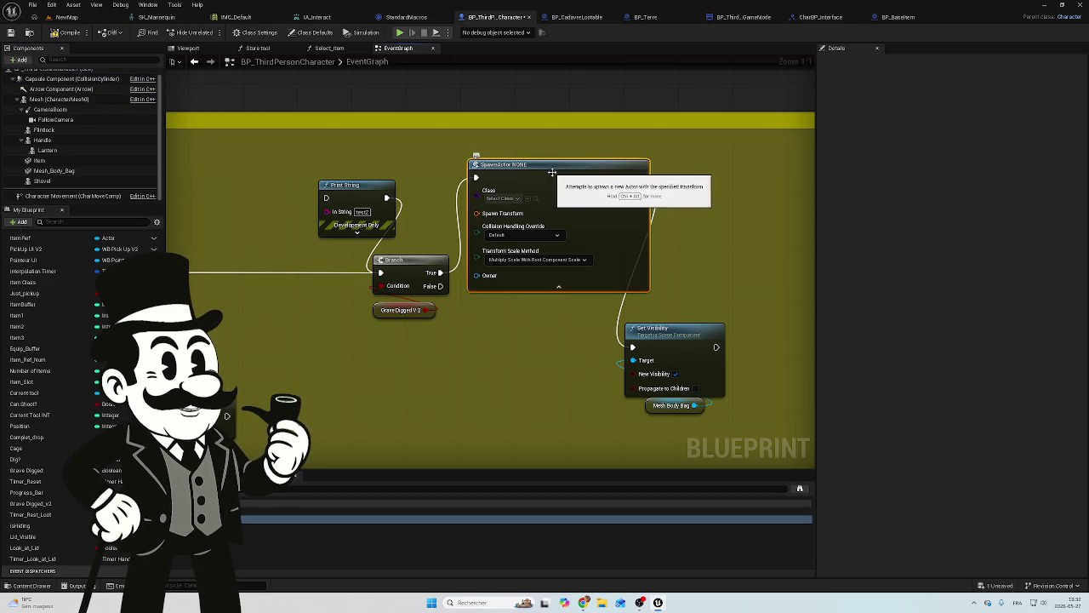
pyautogui.press('Delete')
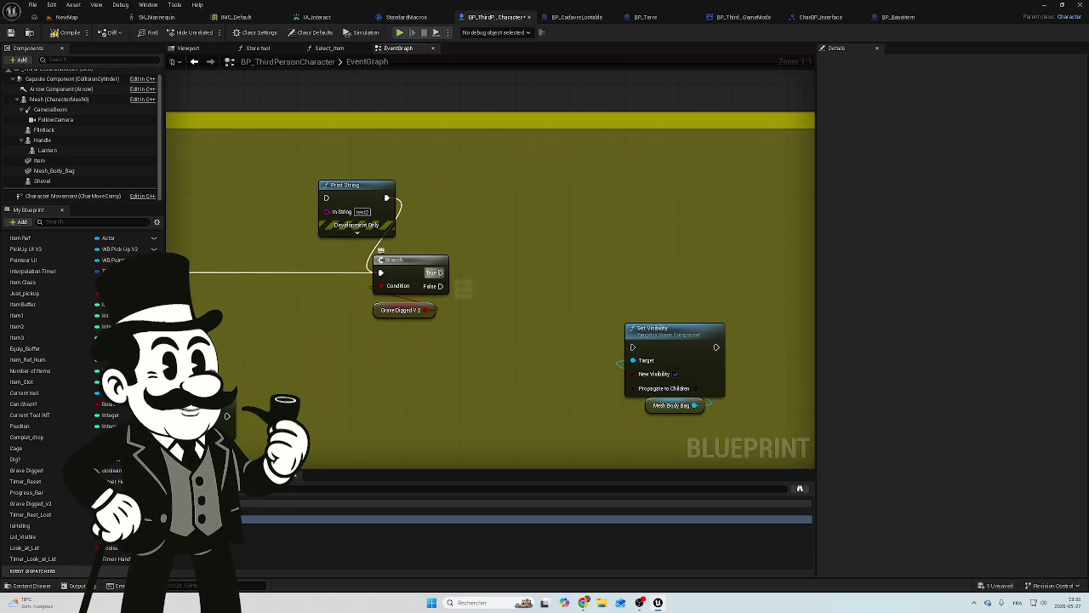
# From Branch True, search actions for 'spawn c', trim it, and browse the Executable actions list.
pyautogui.moveTo(440, 272); pyautogui.dragTo(497, 260)
pyautogui.write('spawn')
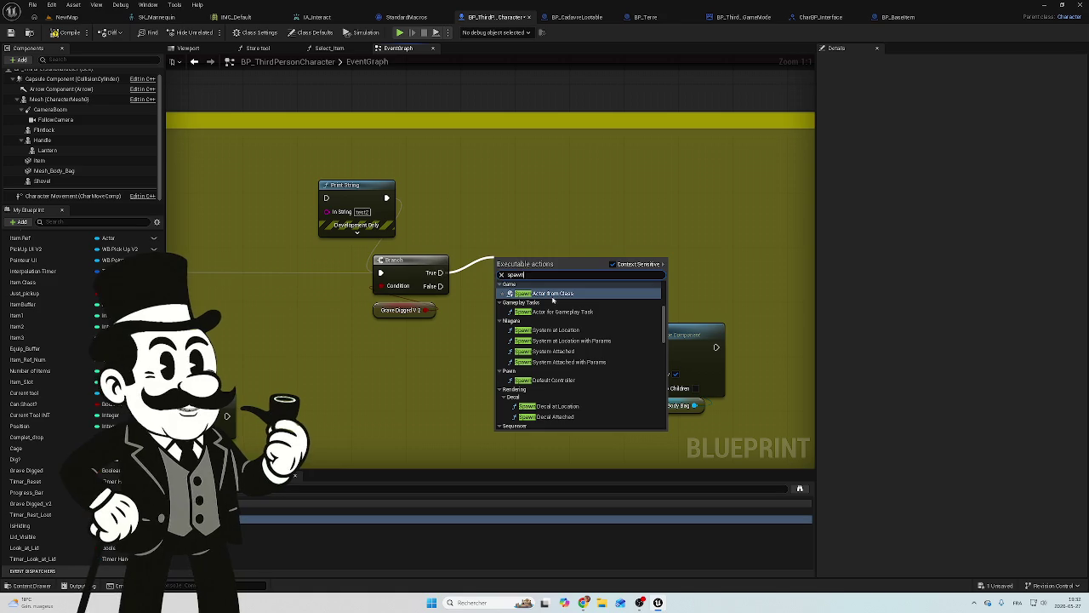
pyautogui.write(' c')
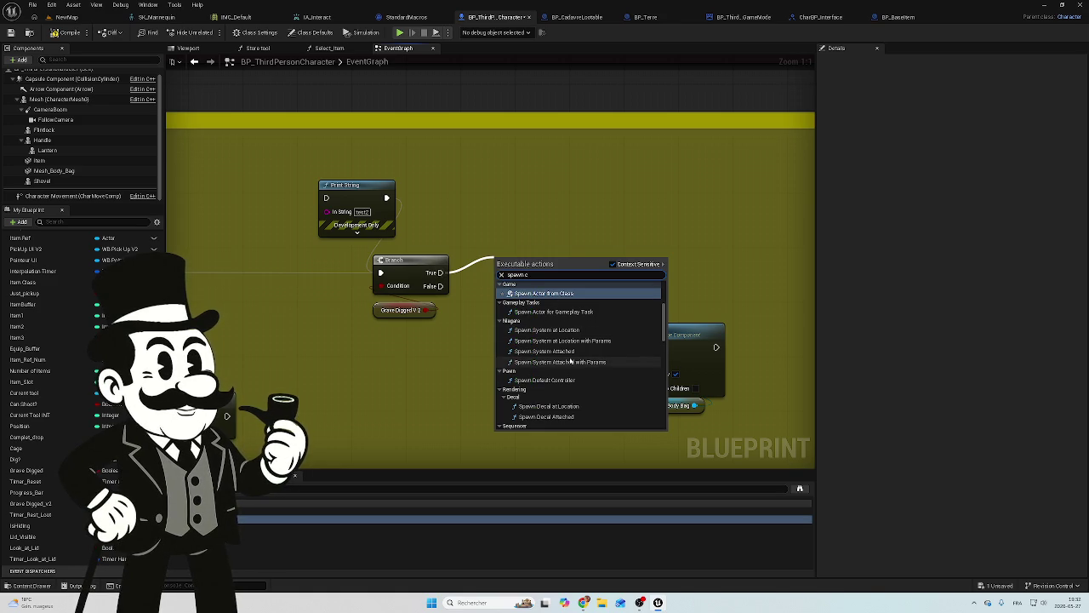
pyautogui.press('BackSpace')
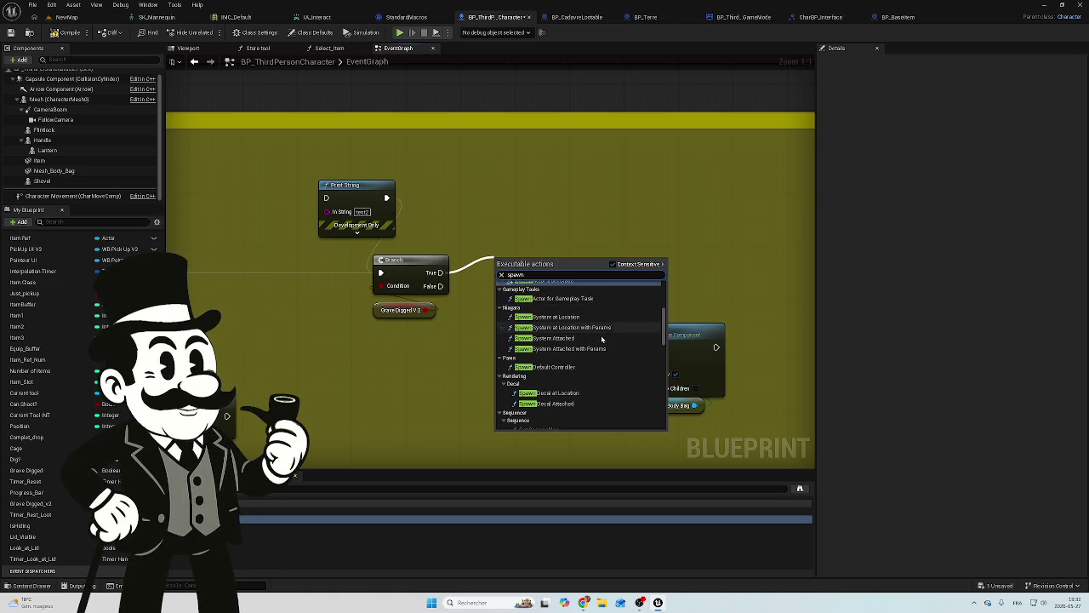
pyautogui.scroll(-1, 575, 404)
pyautogui.scroll(-1, 575, 403)
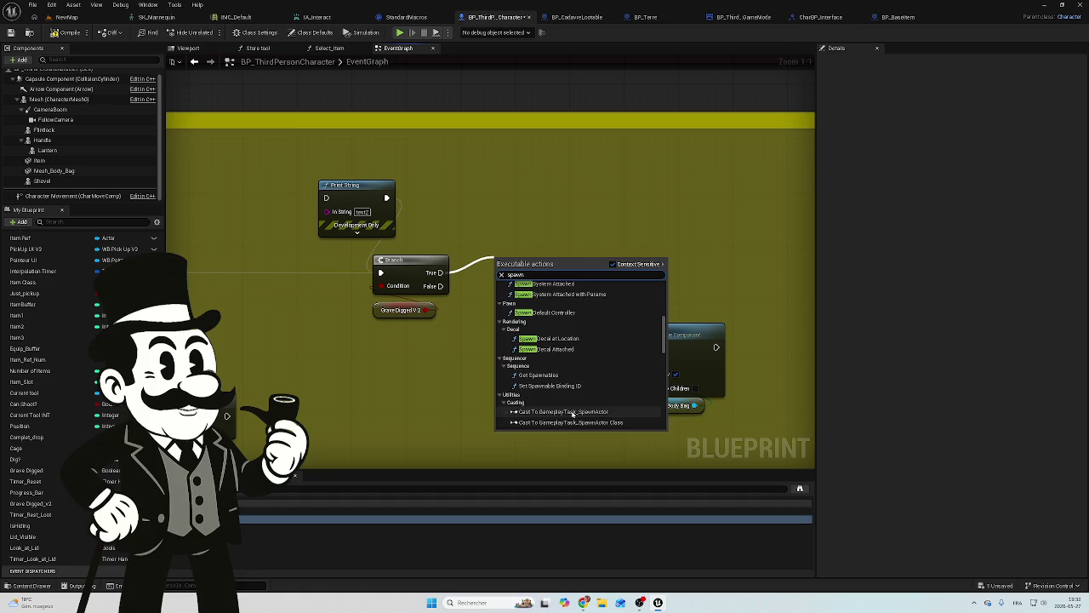
pyautogui.scroll(5, 575, 401)
pyautogui.scroll(3, 575, 400)
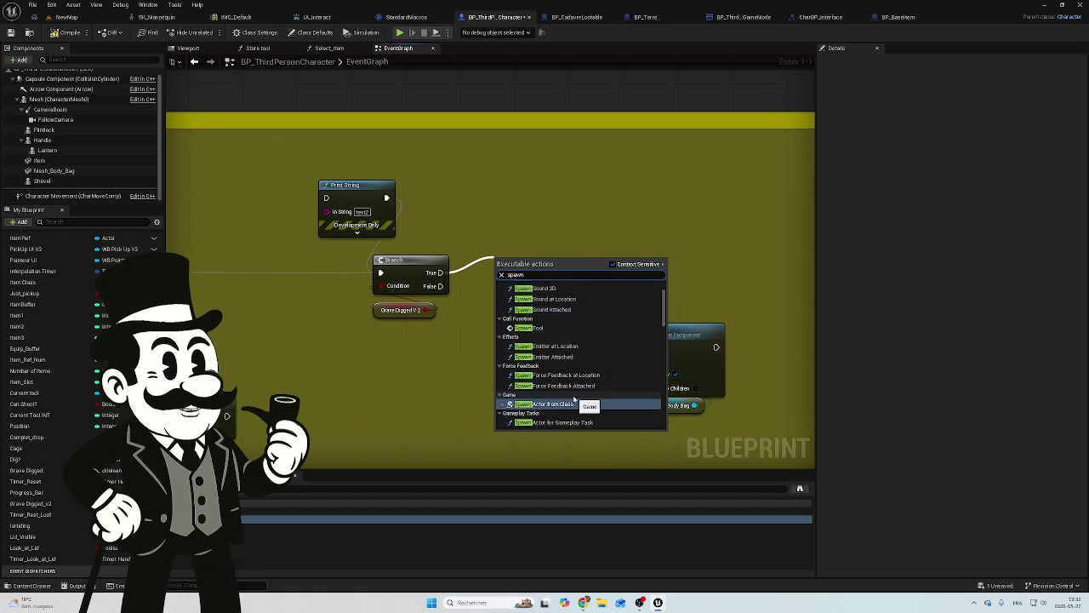
# Dismiss the action list without adding a node and zoom out over the EventGraph.
pyautogui.scroll(4, 569, 356)
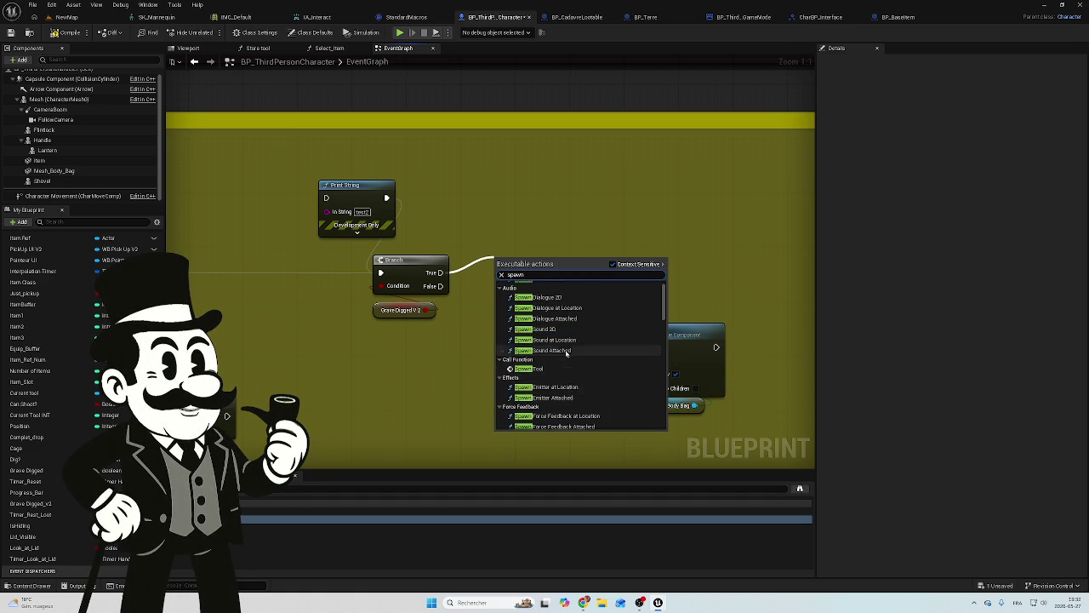
pyautogui.scroll(-1, 583, 366)
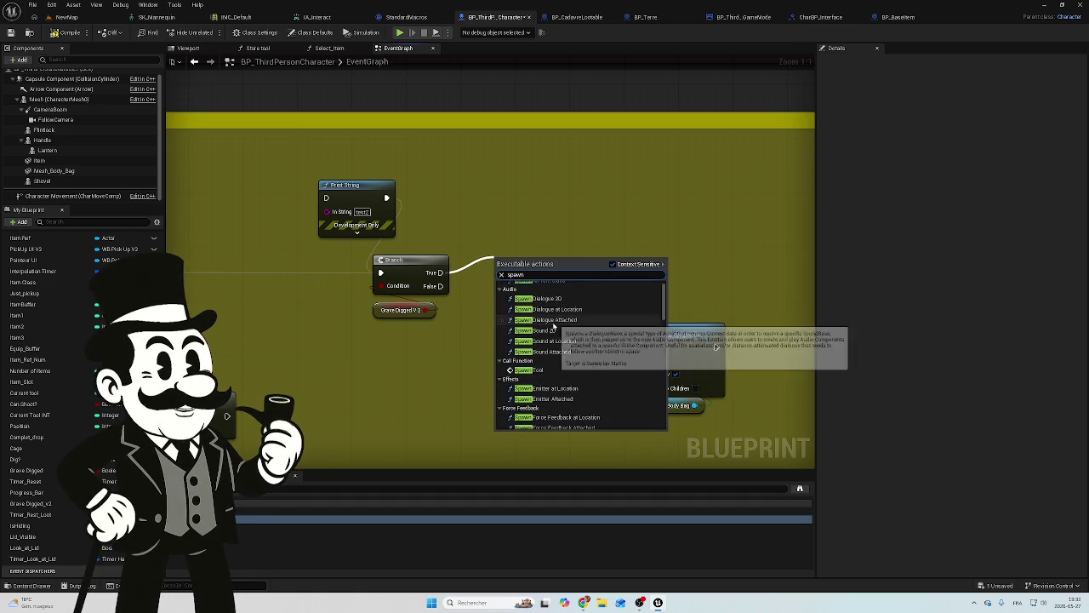
pyautogui.scroll(-1, 553, 372)
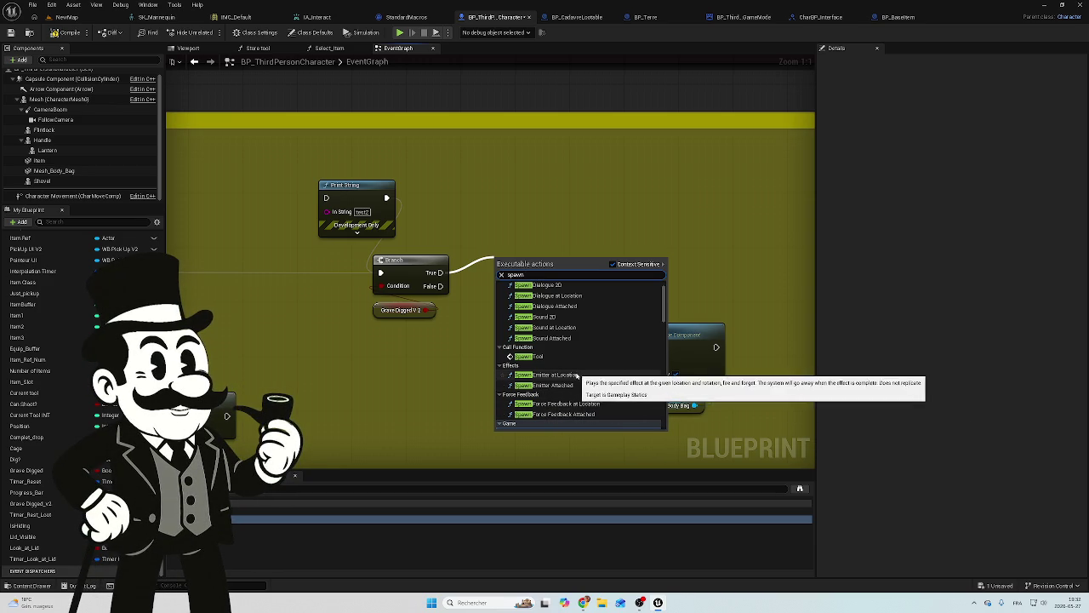
pyautogui.scroll(-1, 576, 380)
pyautogui.scroll(-1, 573, 375)
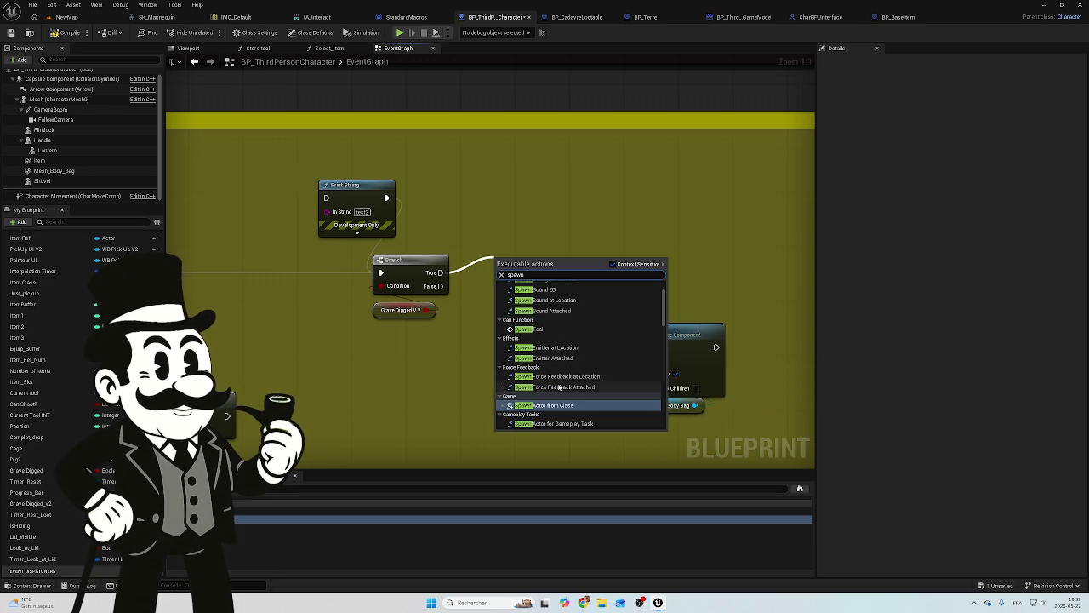
pyautogui.click(688, 211)
pyautogui.scroll(-13, 662, 241)
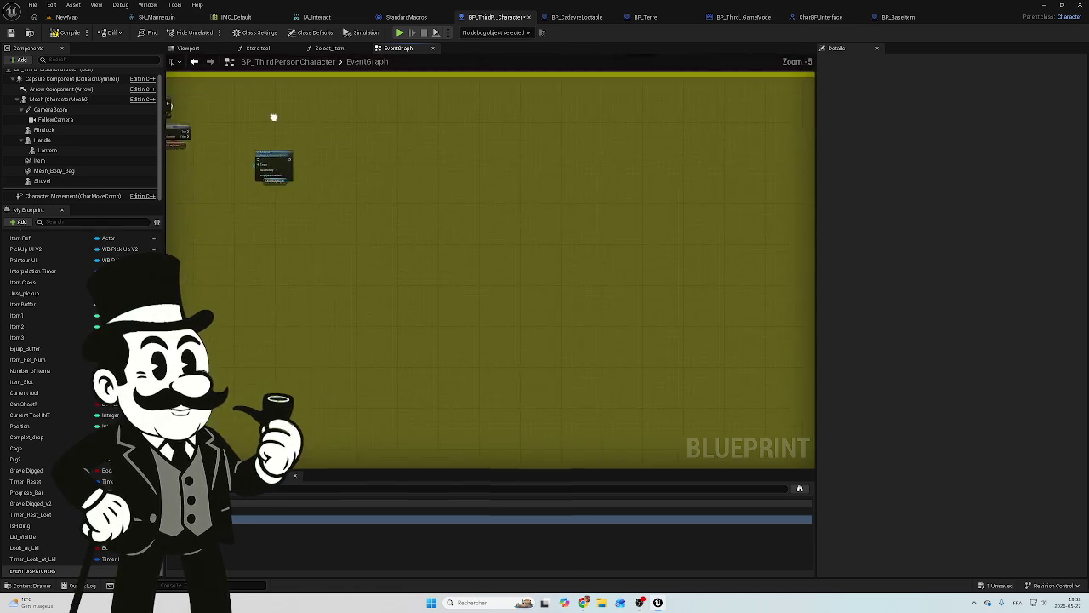
pyautogui.scroll(9, 528, 350)
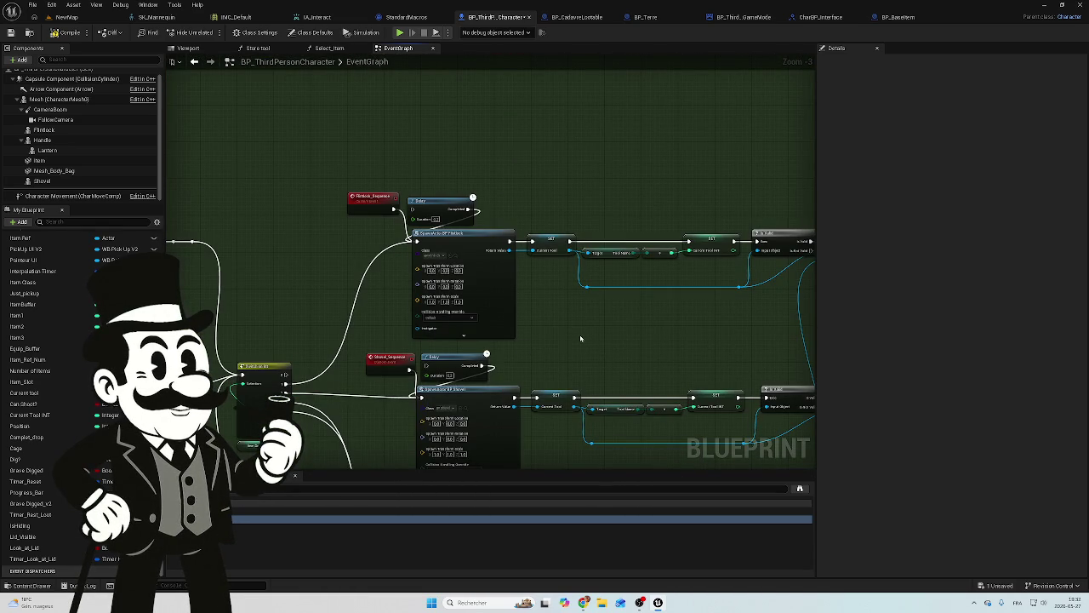
pyautogui.moveTo(549, 210)
pyautogui.mouseDown()
pyautogui.moveTo(202, 239)
pyautogui.moveTo(373, 312)
pyautogui.mouseUp()
pyautogui.moveTo(302, 237); pyautogui.dragTo(545, 216)
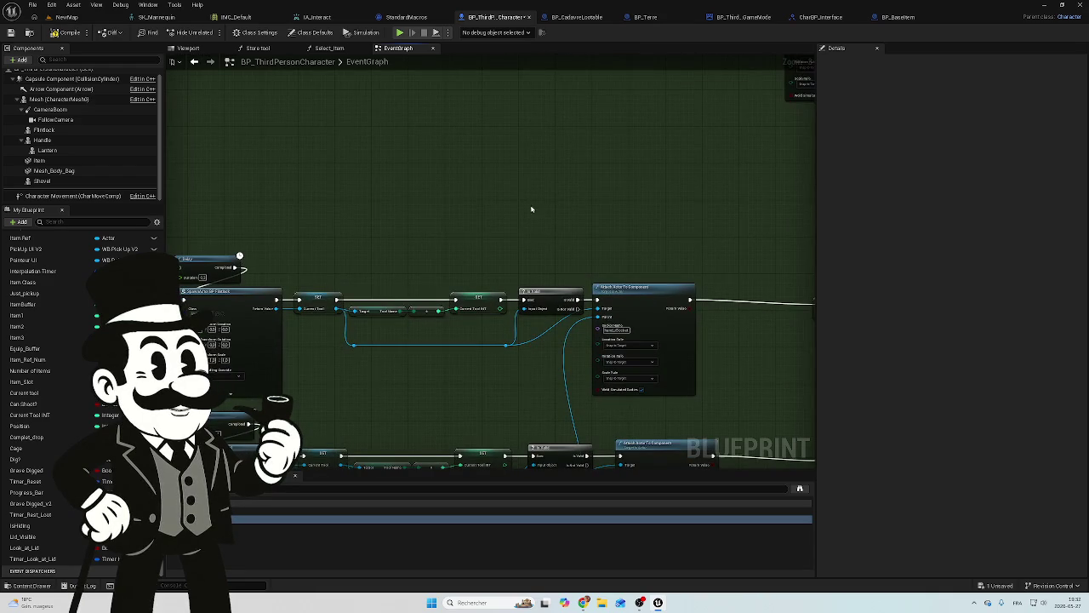
pyautogui.moveTo(436, 191); pyautogui.dragTo(554, 182)
pyautogui.scroll(2, 332, 311)
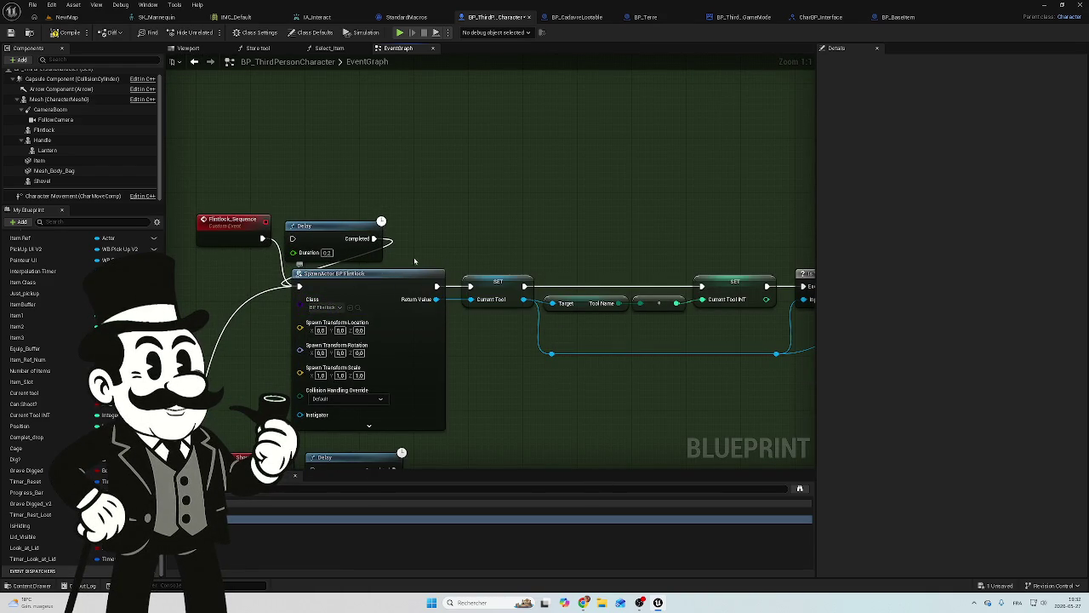
pyautogui.moveTo(427, 252); pyautogui.dragTo(497, 252)
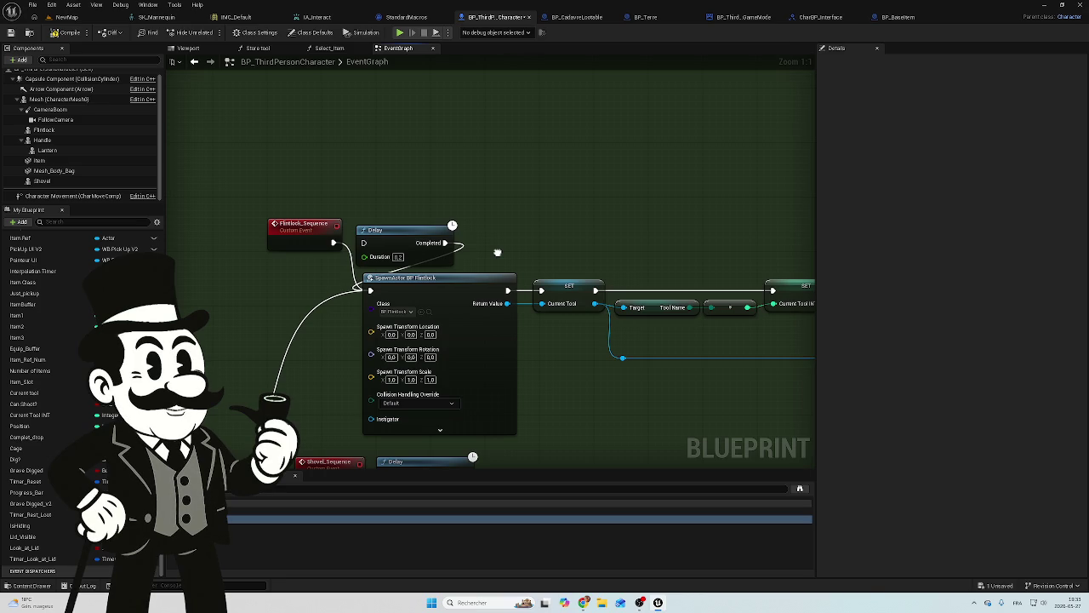
pyautogui.scroll(-10, 498, 252)
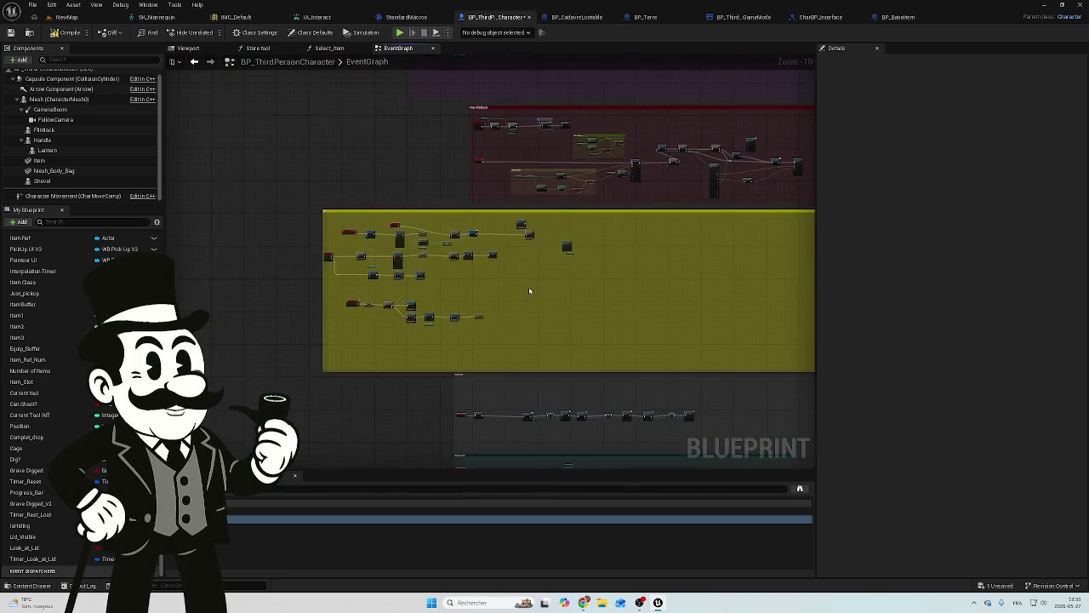
pyautogui.scroll(7, 518, 179)
pyautogui.moveTo(557, 385)
pyautogui.mouseDown()
pyautogui.moveTo(361, 315)
pyautogui.moveTo(402, 279)
pyautogui.mouseUp()
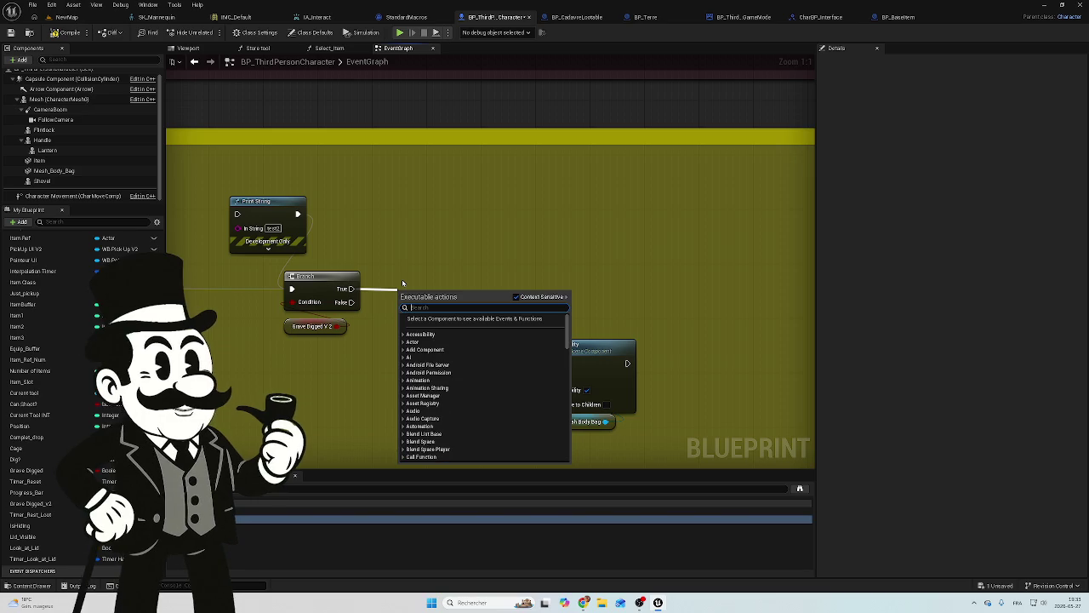
# Add a Spawn Actor from Class node via 'spawn act', leaving its Class unset after searching 'ody'.
pyautogui.write('spawn')
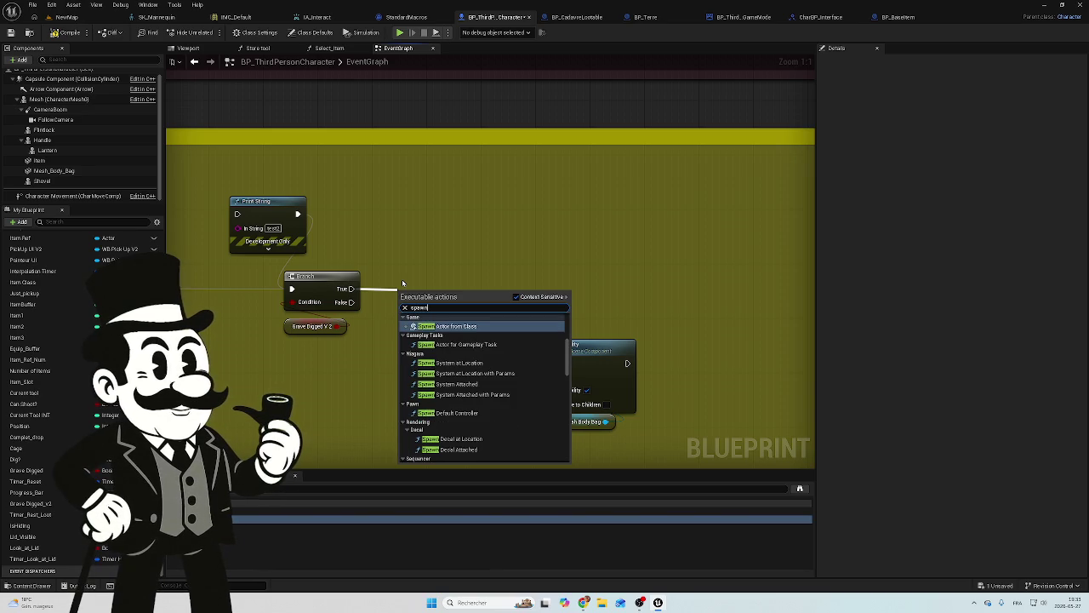
pyautogui.write(' act')
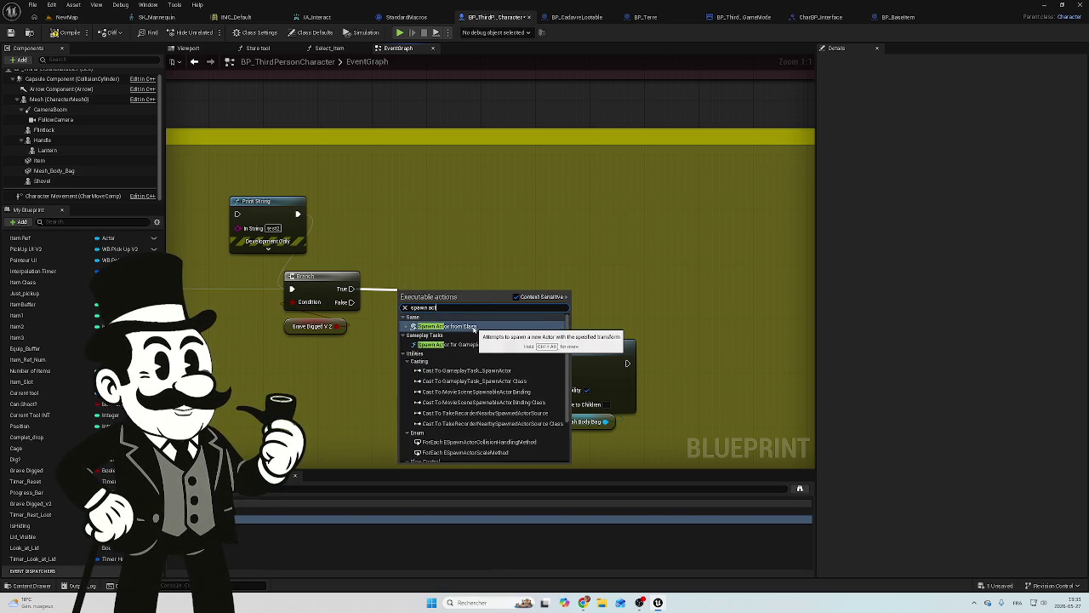
pyautogui.click(471, 325)
pyautogui.moveTo(471, 324); pyautogui.dragTo(457, 304)
pyautogui.click(428, 304)
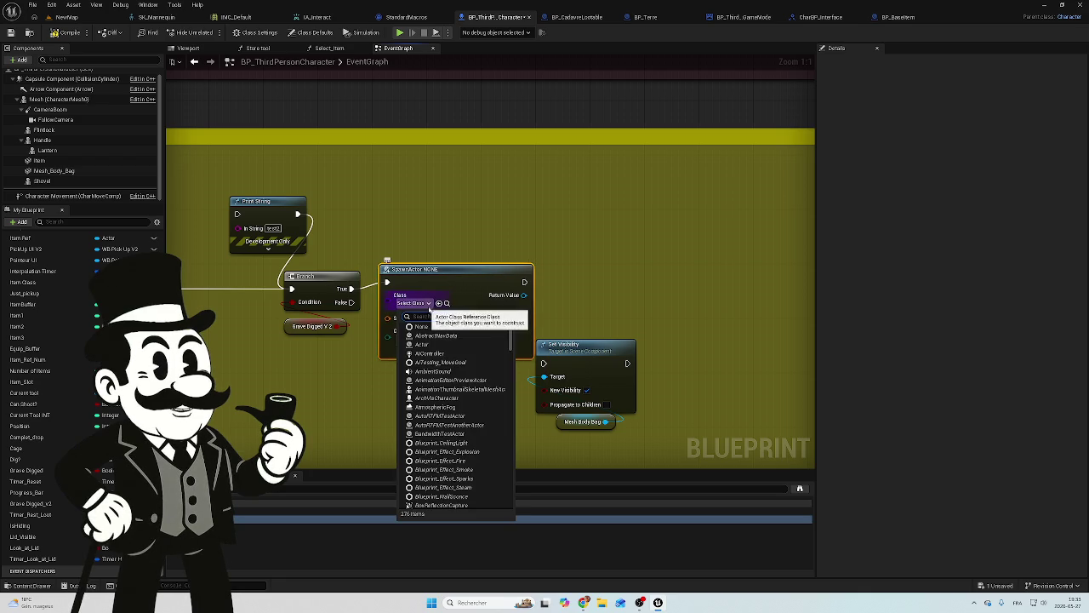
pyautogui.click(449, 304)
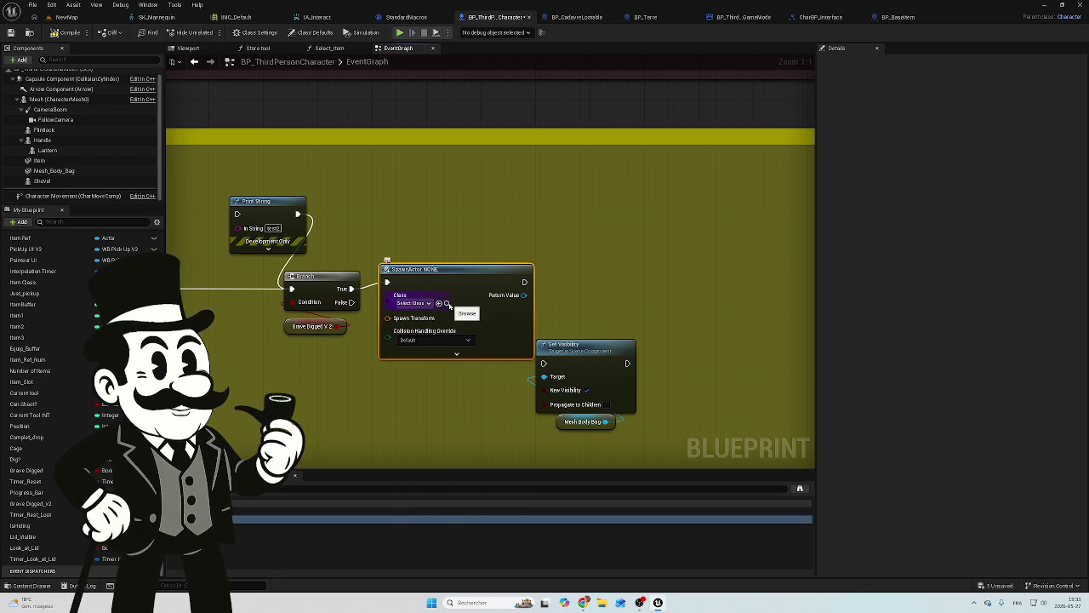
pyautogui.click(417, 303)
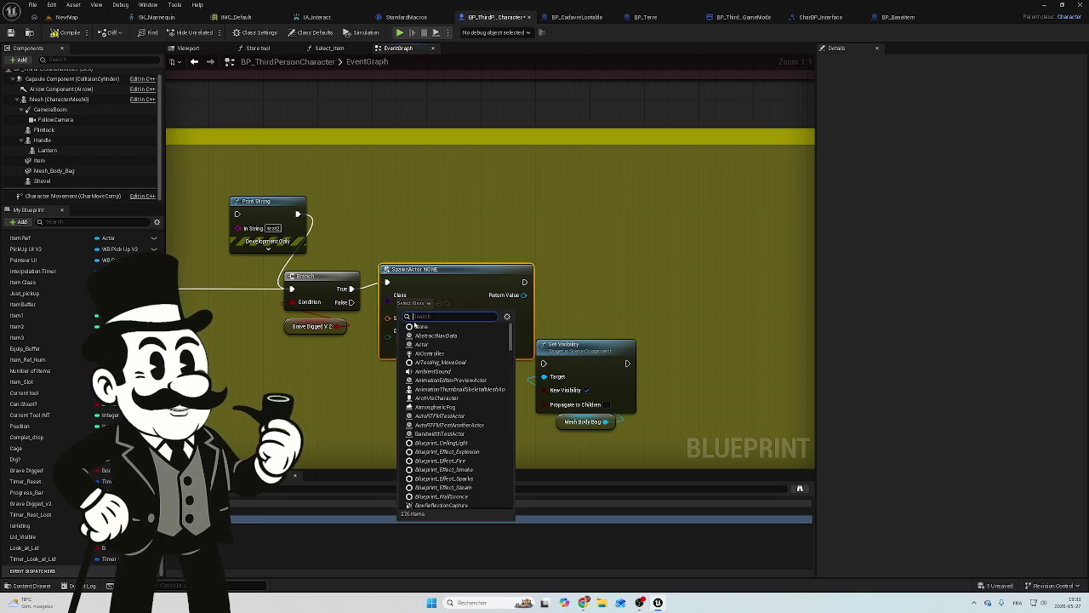
pyautogui.write('body')
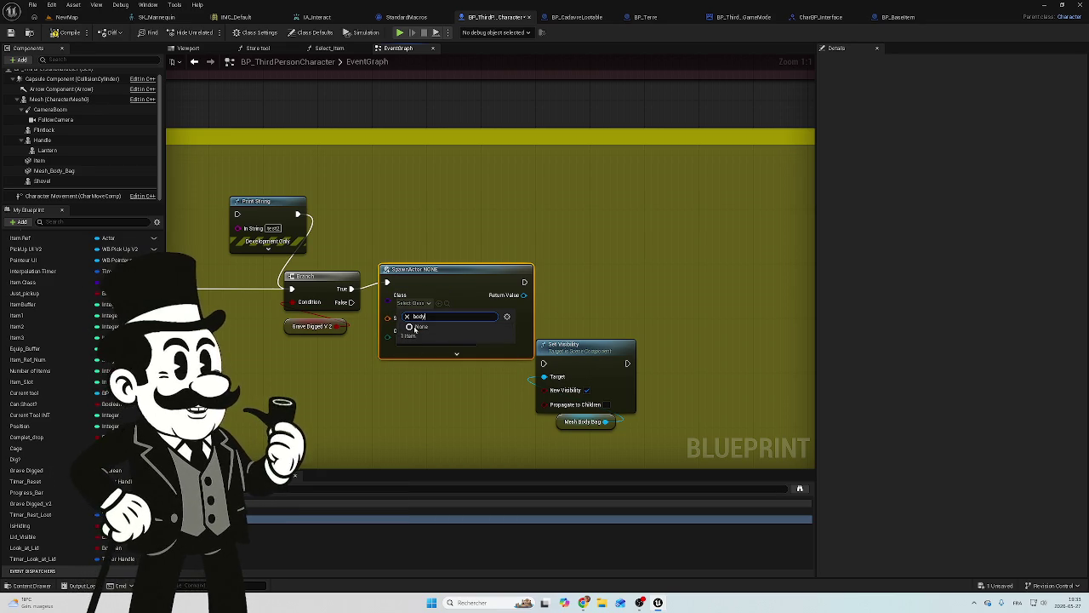
pyautogui.click(386, 397)
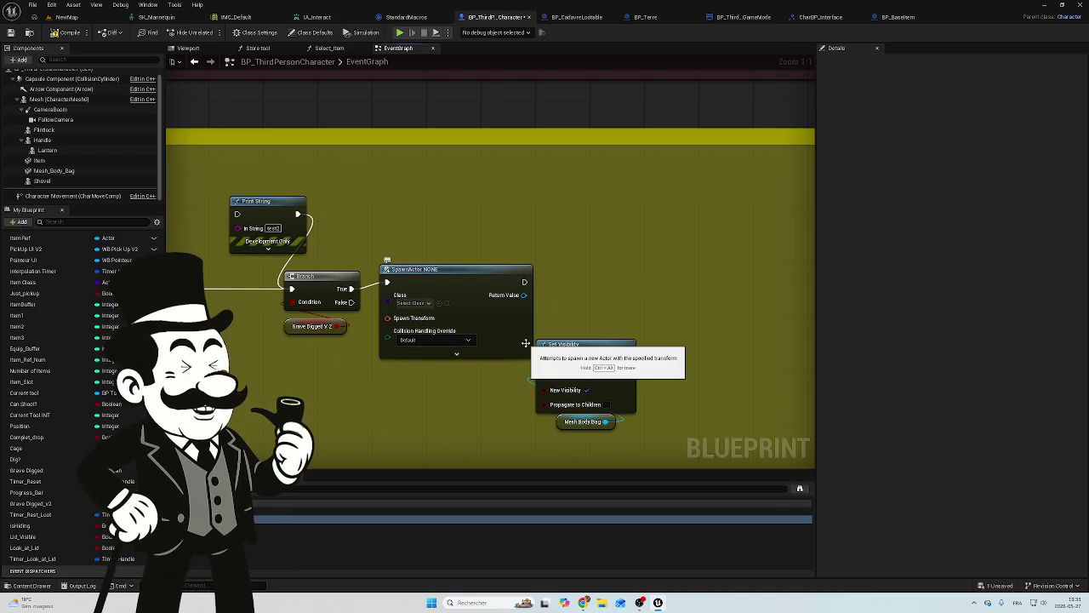
# Move SpawnActor above Set Visibility, wire Branch True to Set Visibility, and place it beneath.
pyautogui.click(464, 274)
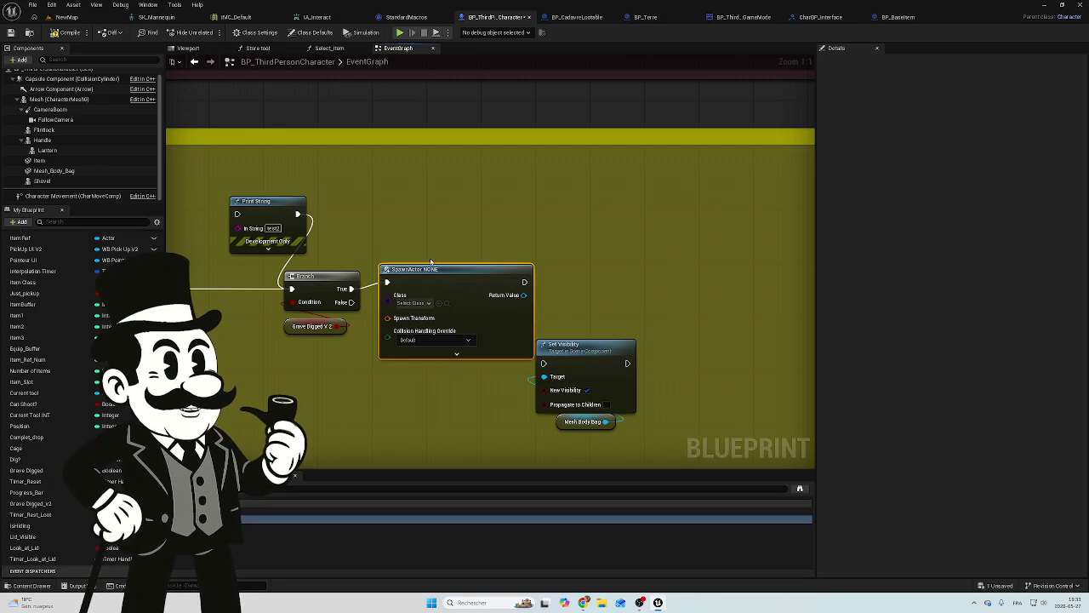
pyautogui.click(448, 237)
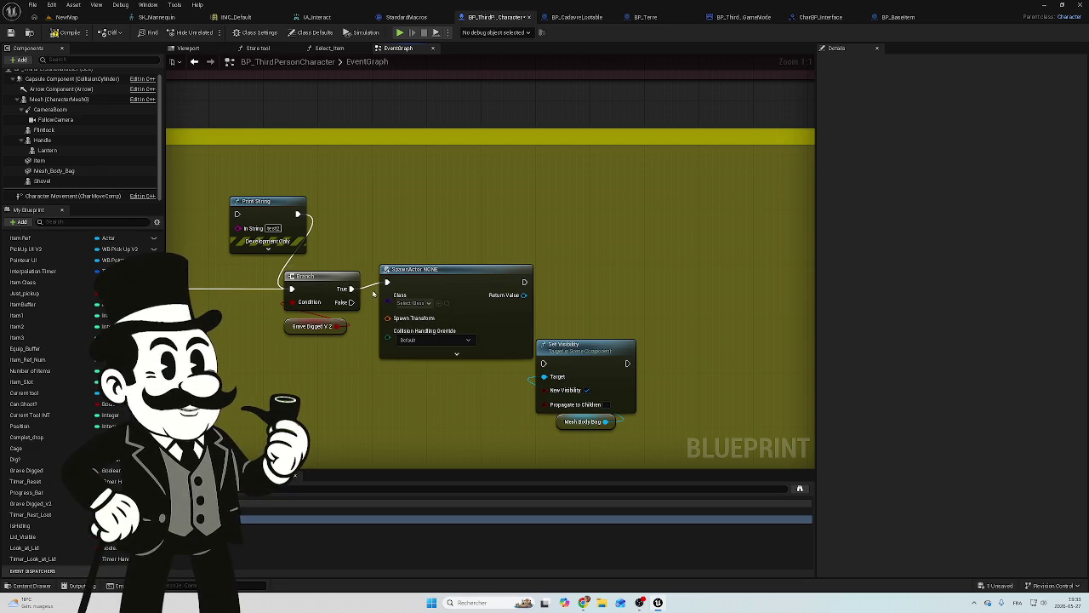
pyautogui.moveTo(417, 271); pyautogui.dragTo(498, 169)
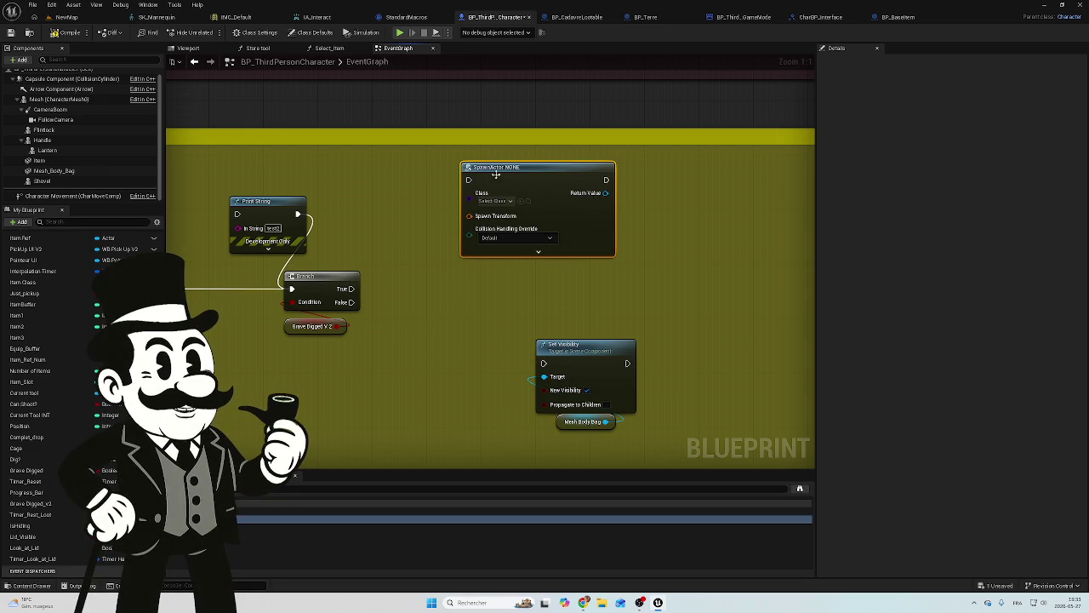
pyautogui.moveTo(349, 294); pyautogui.dragTo(544, 363)
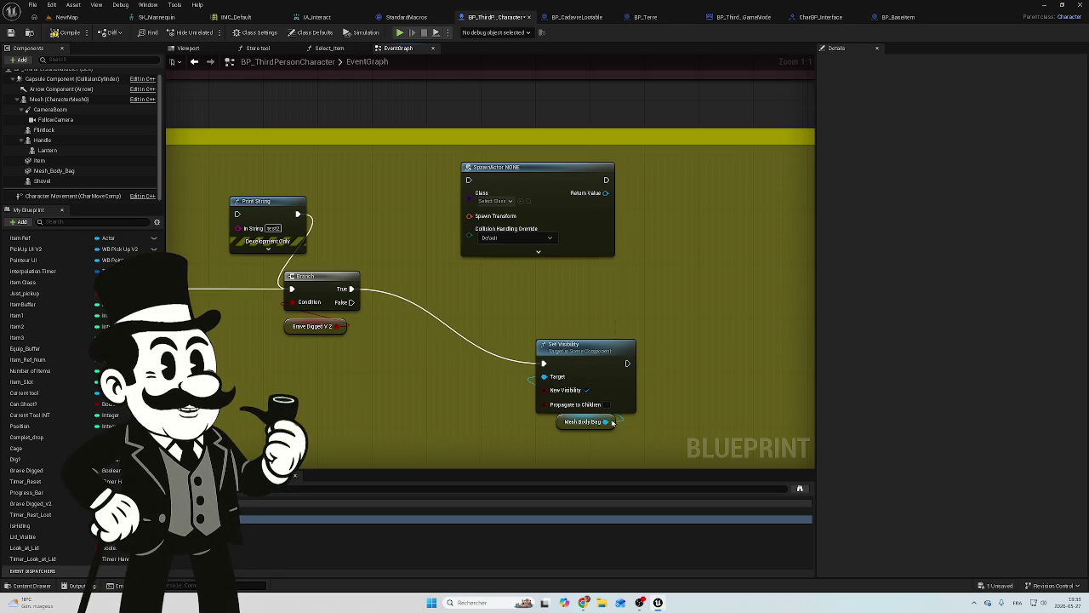
pyautogui.click(597, 326)
pyautogui.moveTo(596, 326)
pyautogui.mouseDown()
pyautogui.moveTo(506, 233)
pyautogui.moveTo(521, 250)
pyautogui.mouseUp()
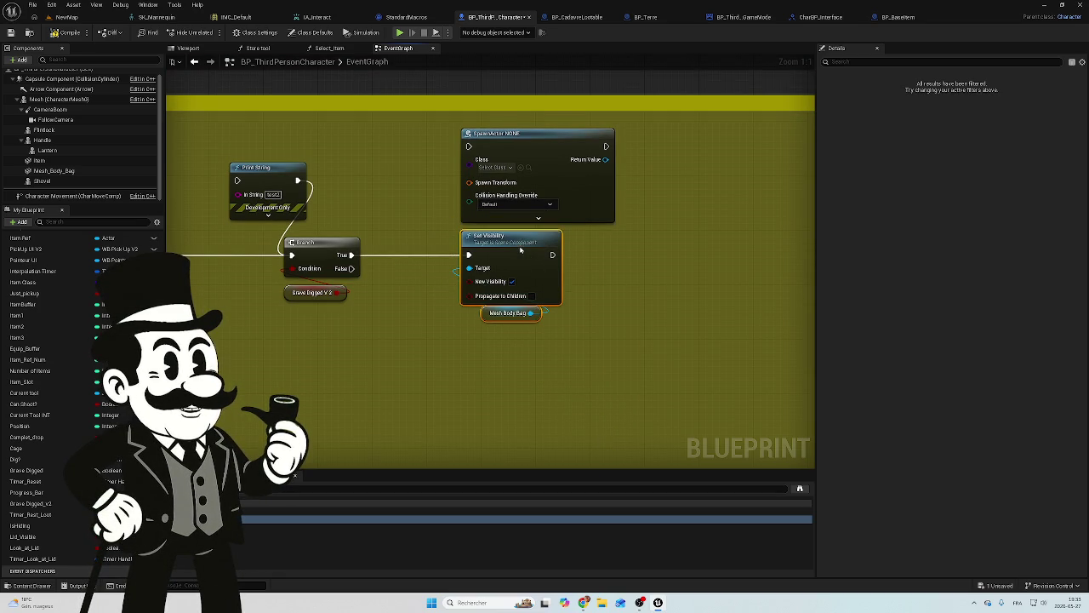
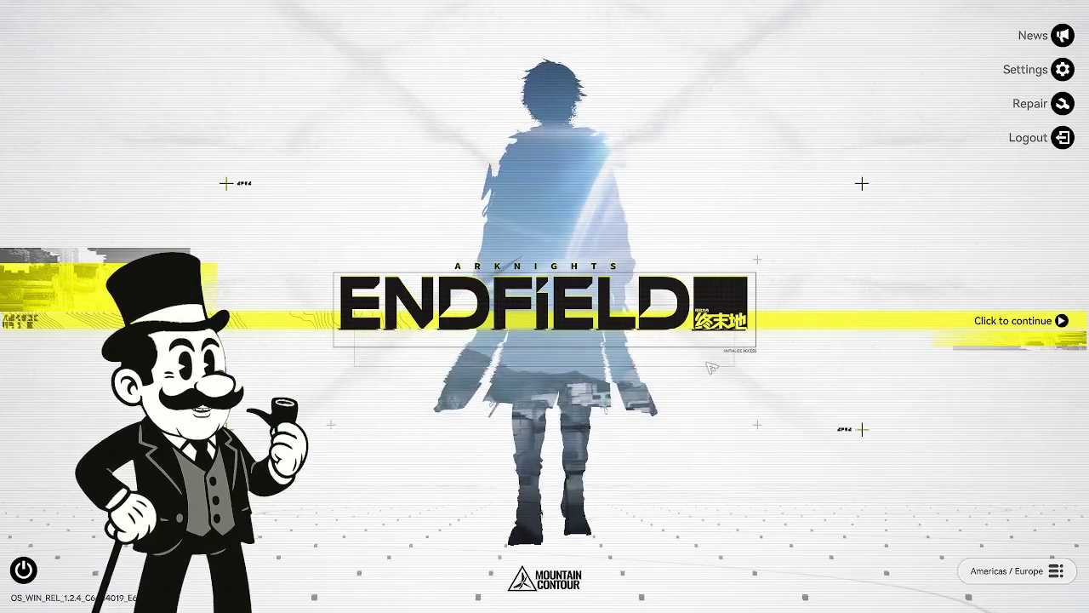
# Continue past the title screen and claim the day 03 Shimmering Moment sign-in reward.
pyautogui.click(706, 367)
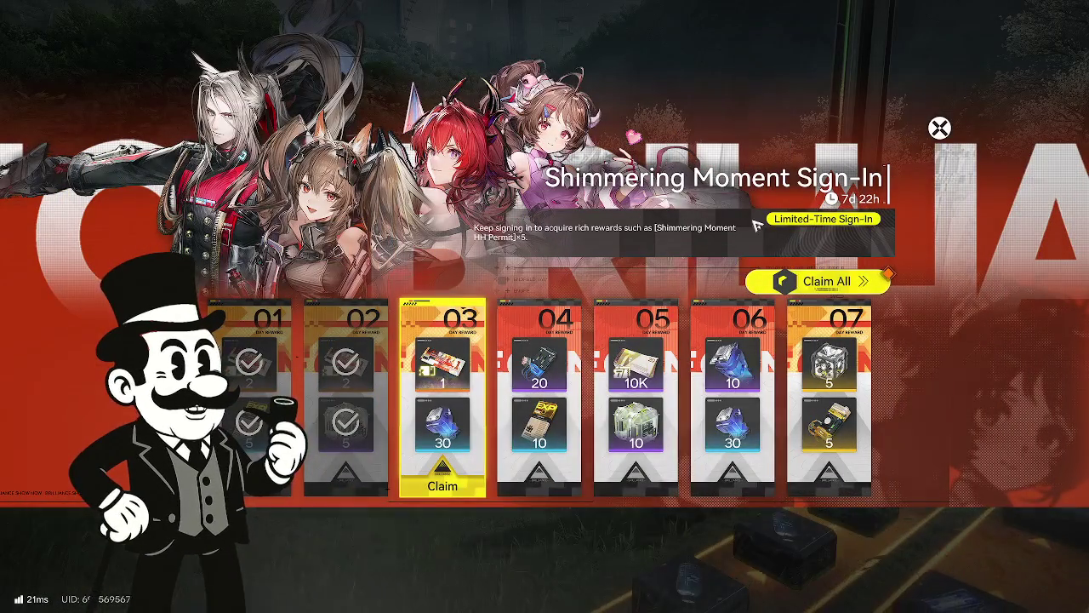
pyautogui.click(818, 284)
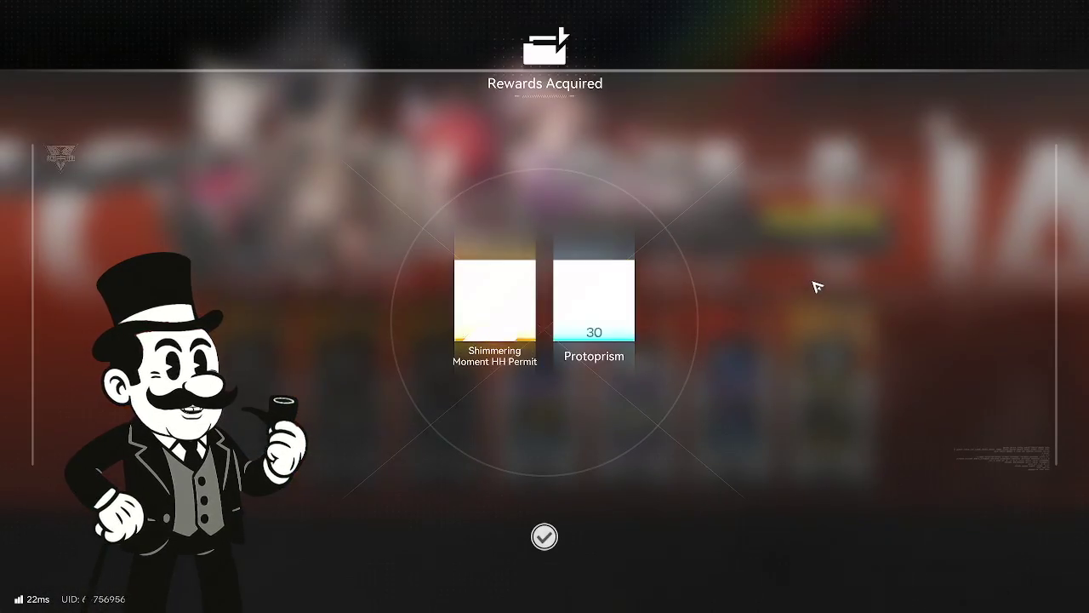
pyautogui.click(545, 534)
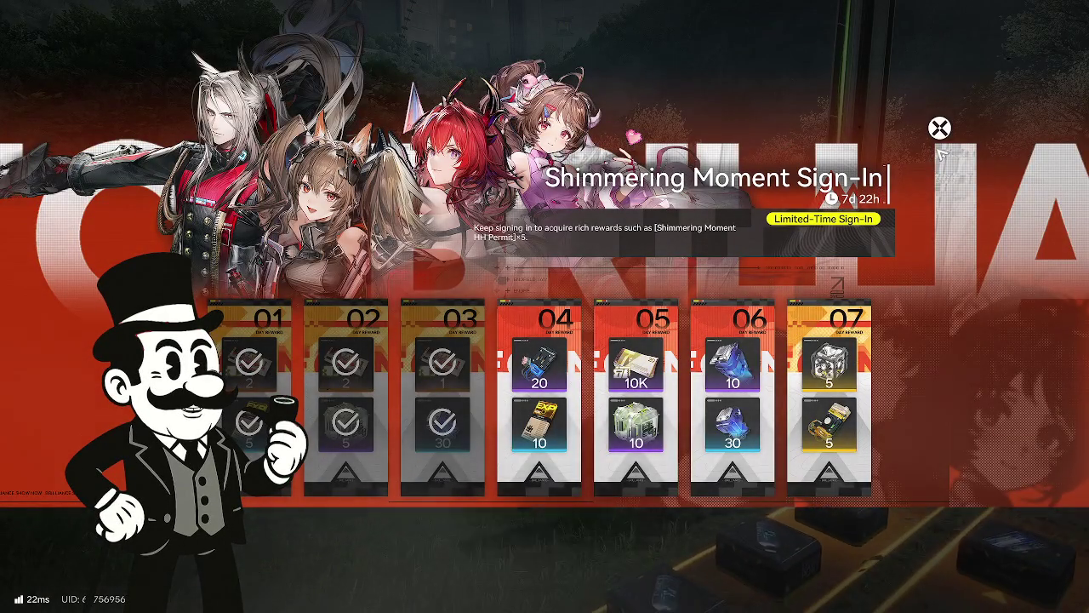
pyautogui.click(939, 129)
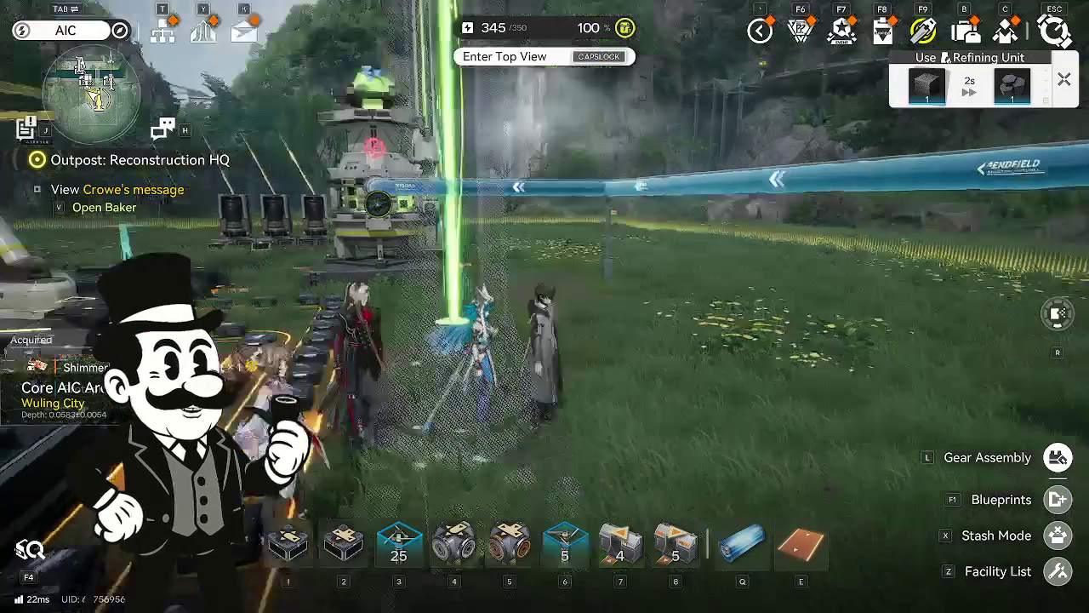
# Run forward across the field past the tank toward the pipes and stairway building.
pyautogui.press('w')
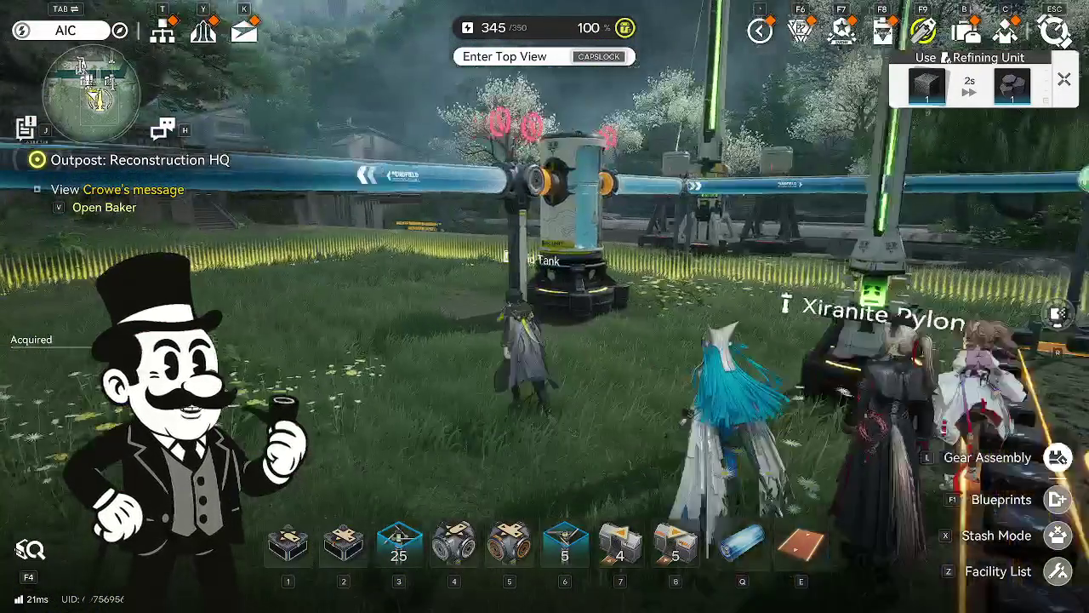
pyautogui.press('w')
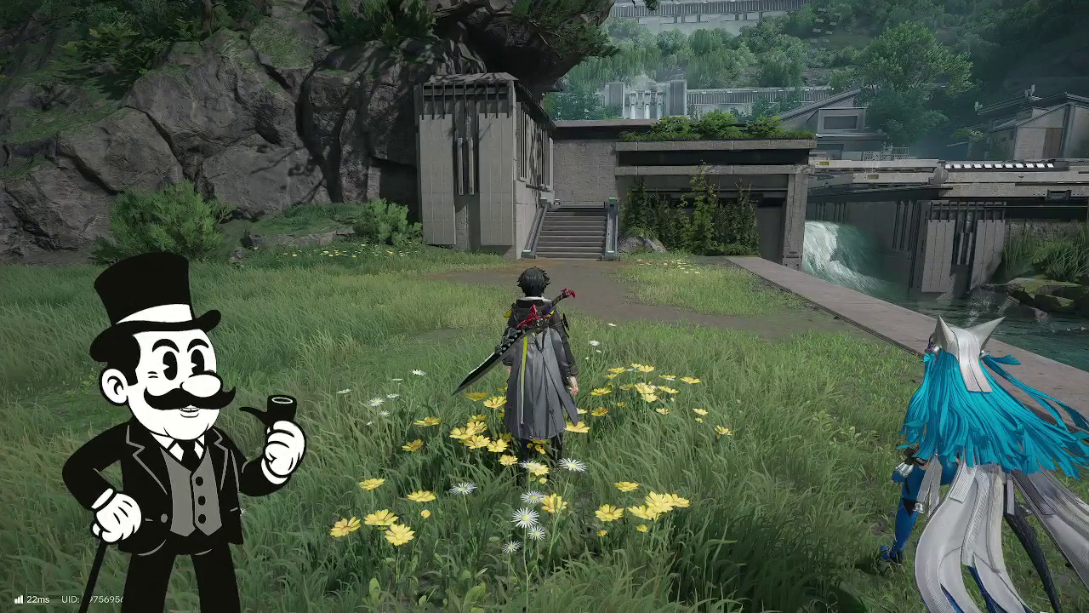
# Find Silent Grove: The Beginning in the mission list and track it.
pyautogui.press('m')
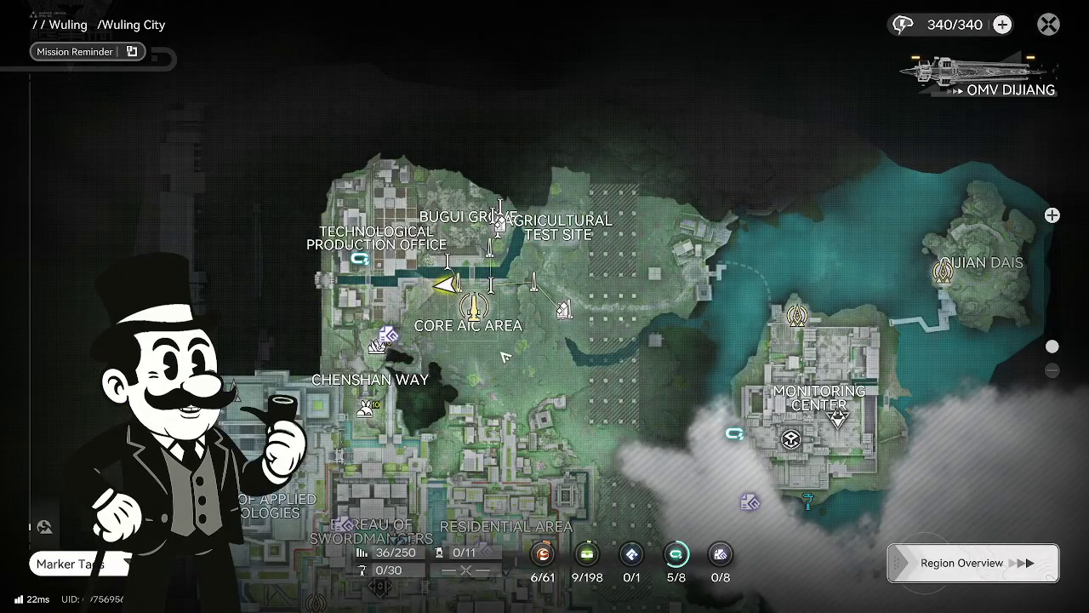
pyautogui.press('Escape')
pyautogui.press('Escape')
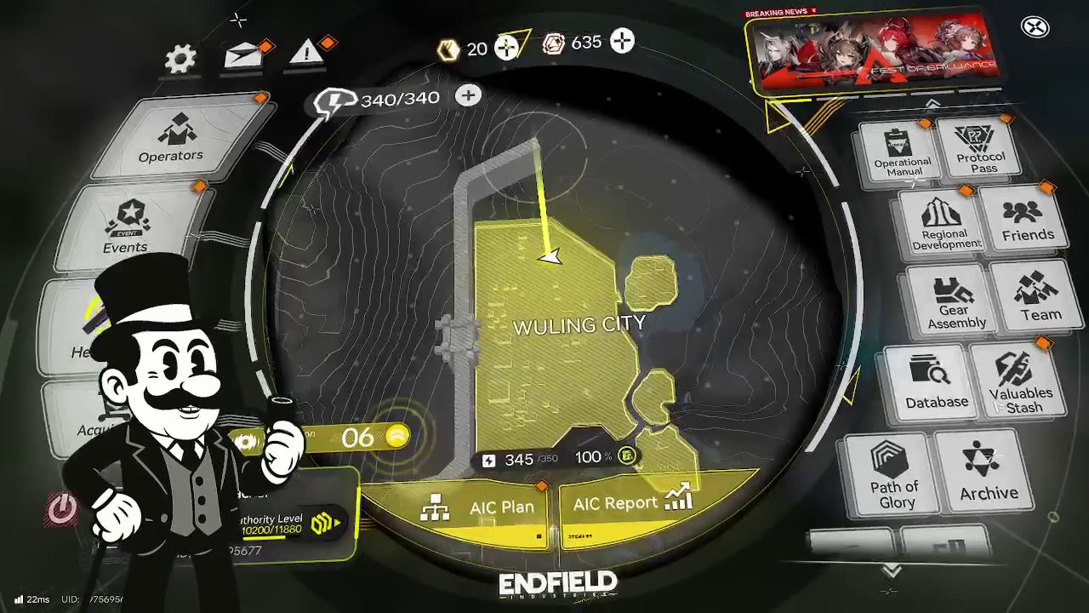
pyautogui.scroll(-3, 962, 341)
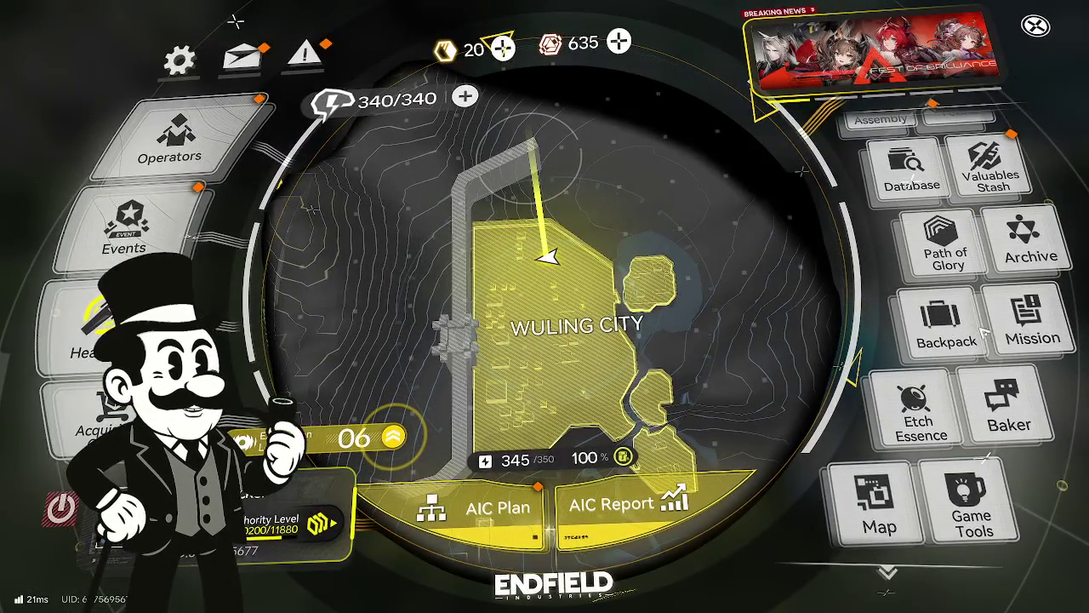
pyautogui.press('j')
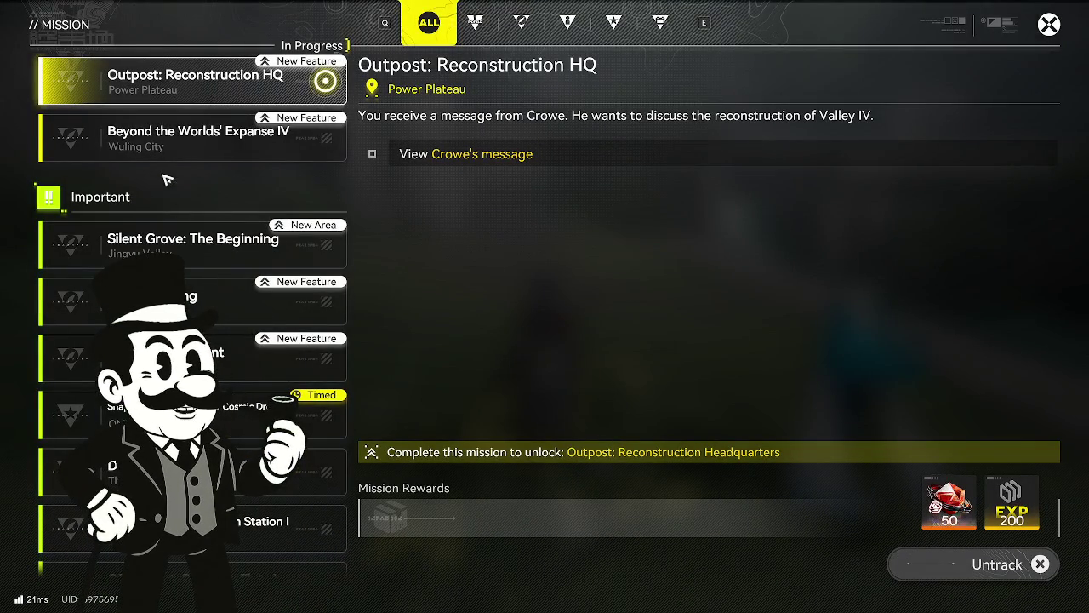
pyautogui.click(212, 154)
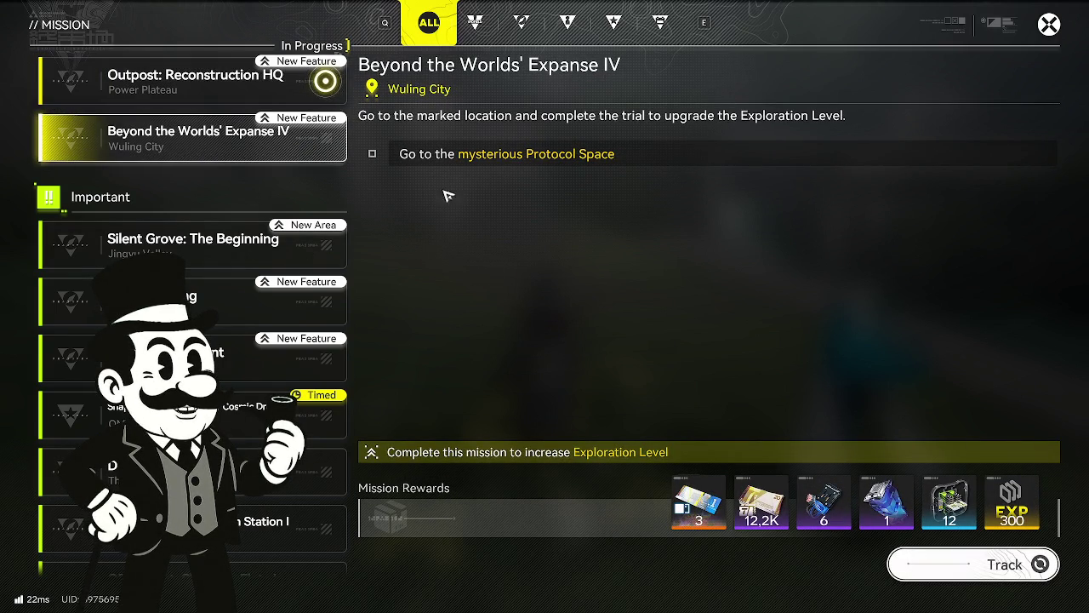
pyautogui.scroll(-2, 170, 200)
pyautogui.click(170, 123)
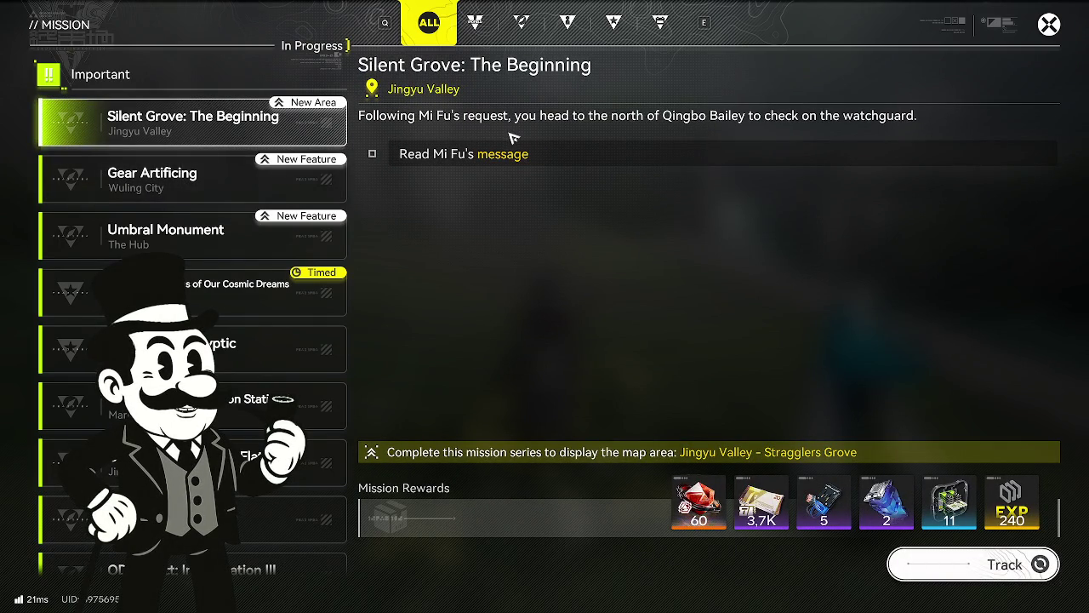
pyautogui.click(1017, 572)
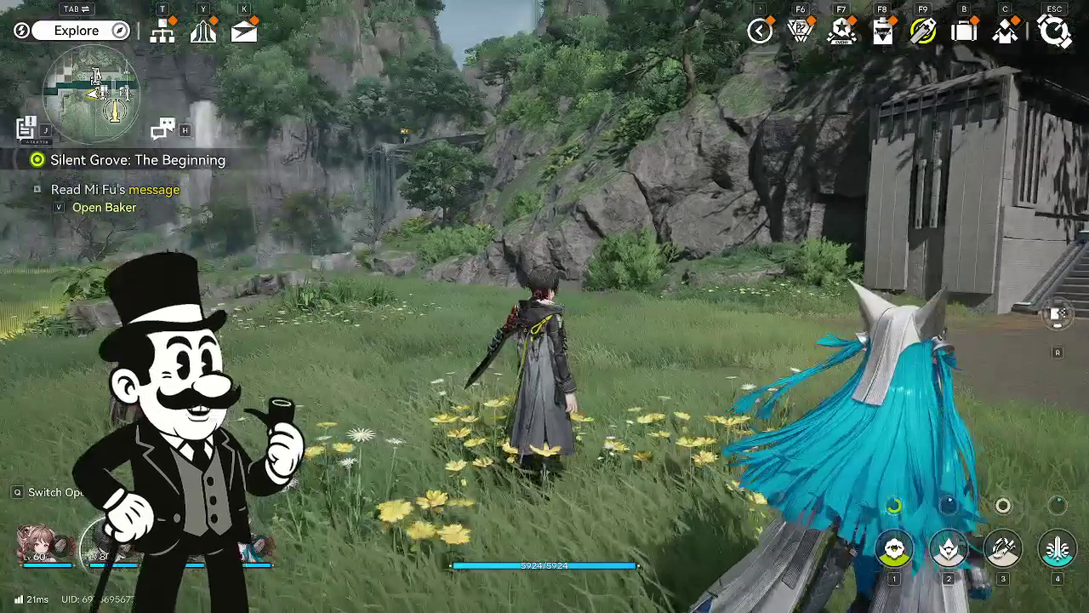
# Walk toward the stairs, checking the map on the way, and open Mi Fu's message.
pyautogui.press('w')
pyautogui.press('m')
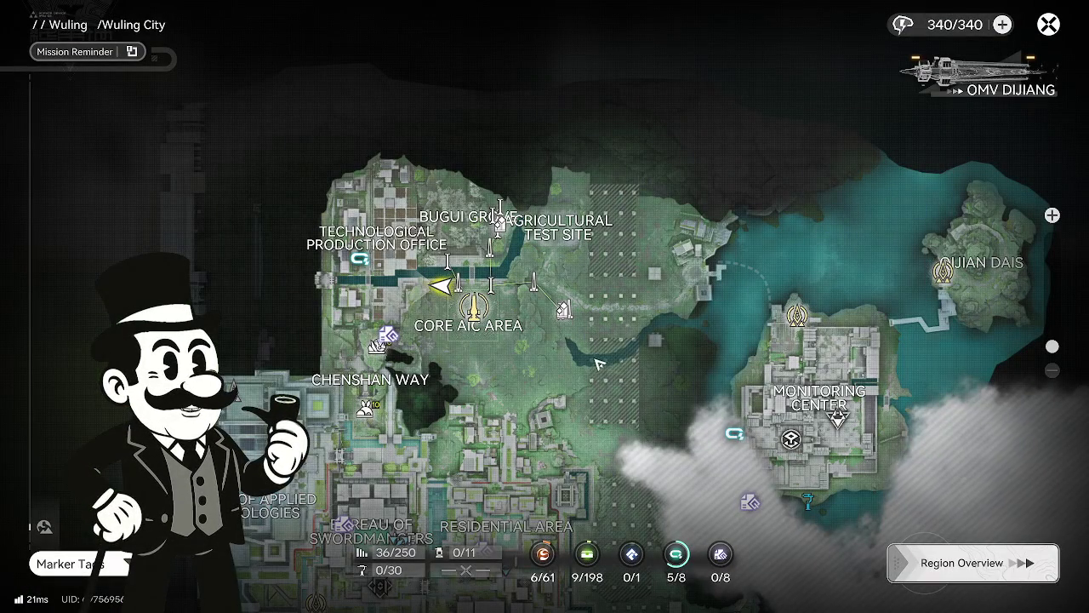
pyautogui.moveTo(561, 399); pyautogui.dragTo(502, 194)
pyautogui.press('m')
pyautogui.press('w')
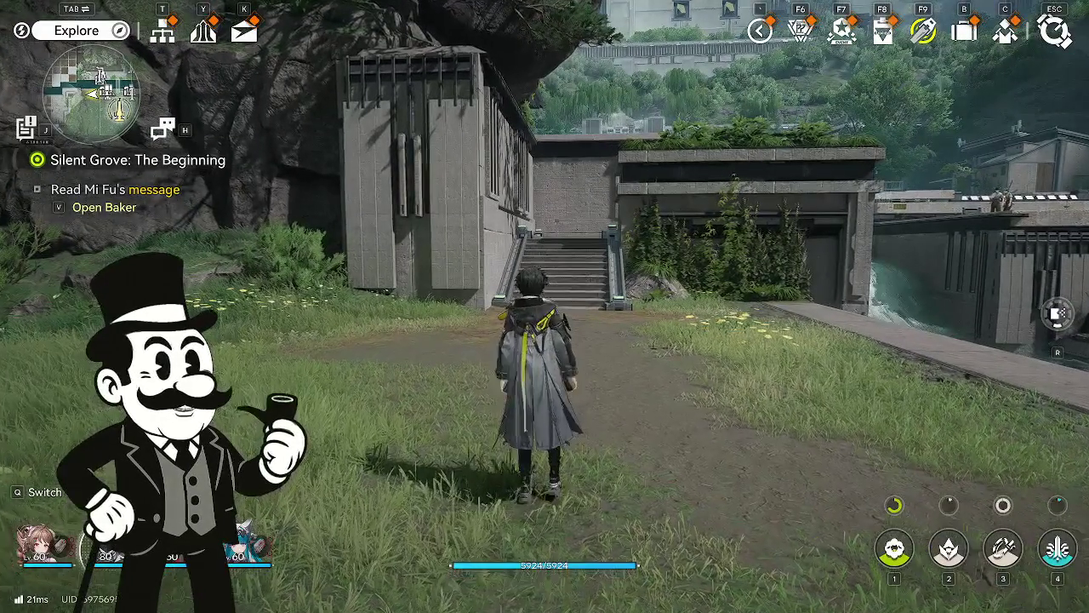
pyautogui.press('v')
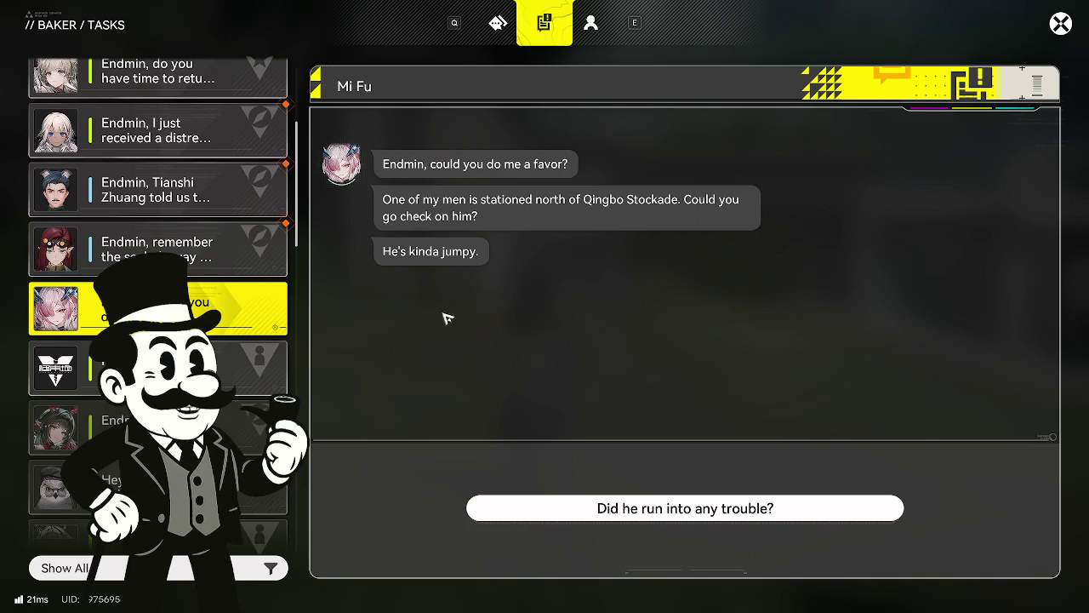
# Ask Mi Fu if he ran into trouble, reply you'll see how things go, and view the mission.
pyautogui.click(587, 522)
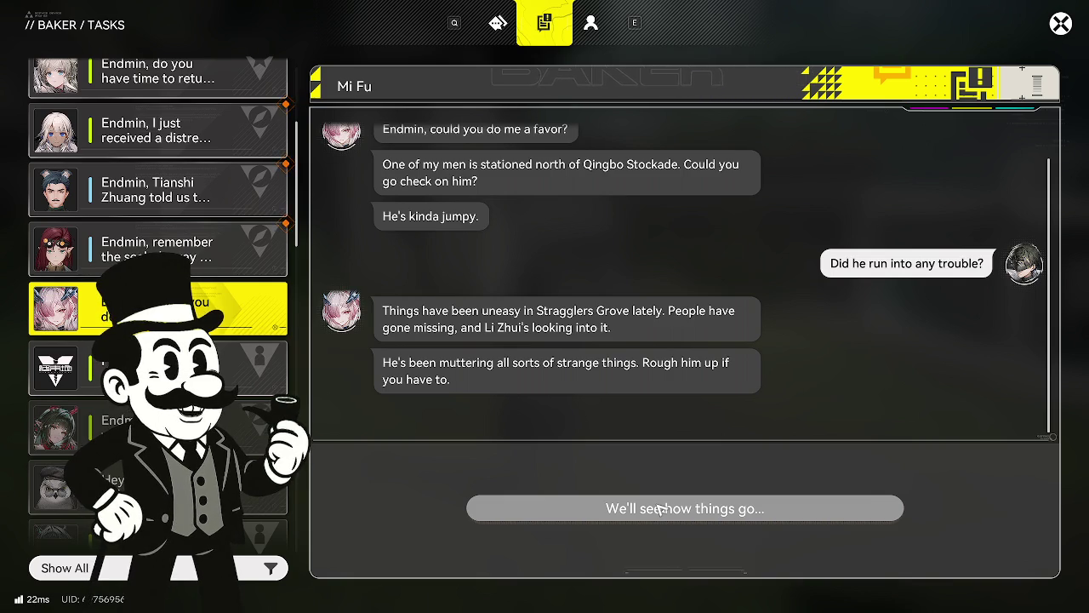
pyautogui.click(659, 508)
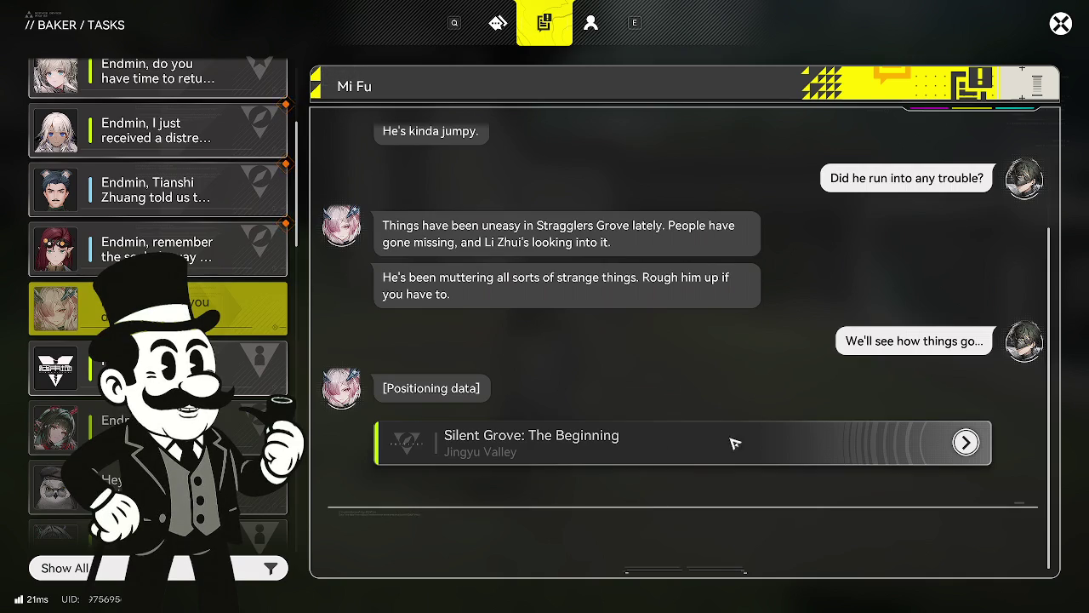
pyautogui.click(944, 444)
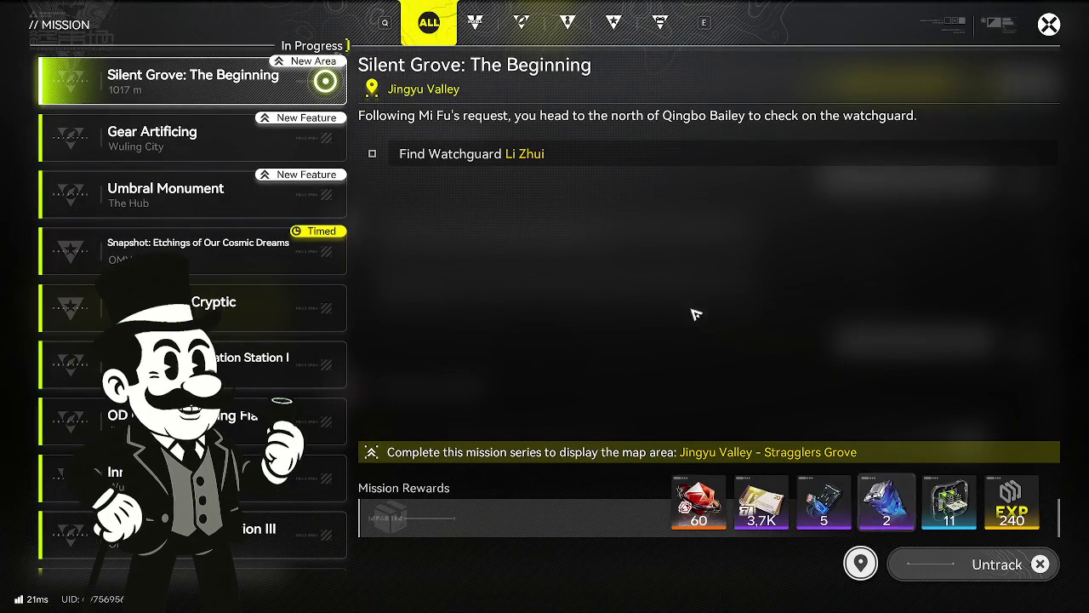
pyautogui.press('Escape')
pyautogui.press('Escape')
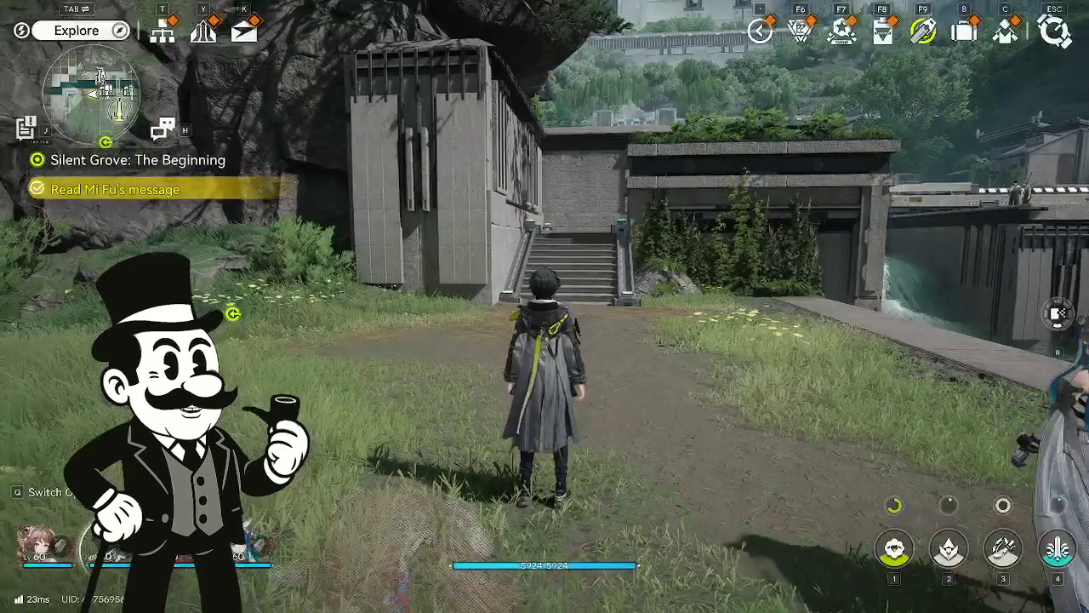
# Go to Region Overview, choose Jingyu Valley, and teleport to the Sky King Flats Construction Site waypoint.
pyautogui.press('m')
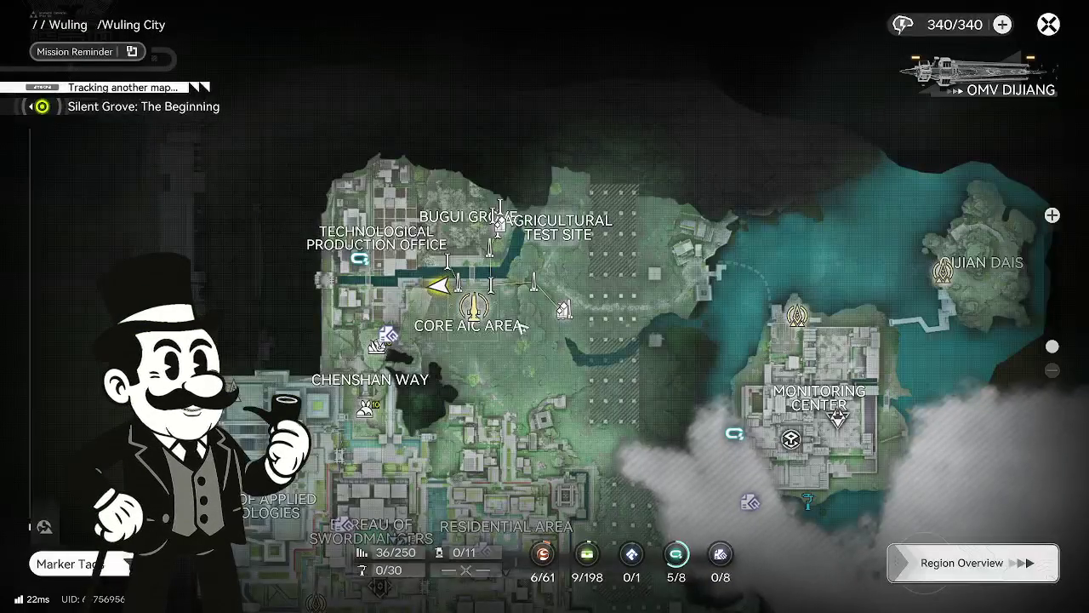
pyautogui.scroll(2, 463, 246)
pyautogui.press('m')
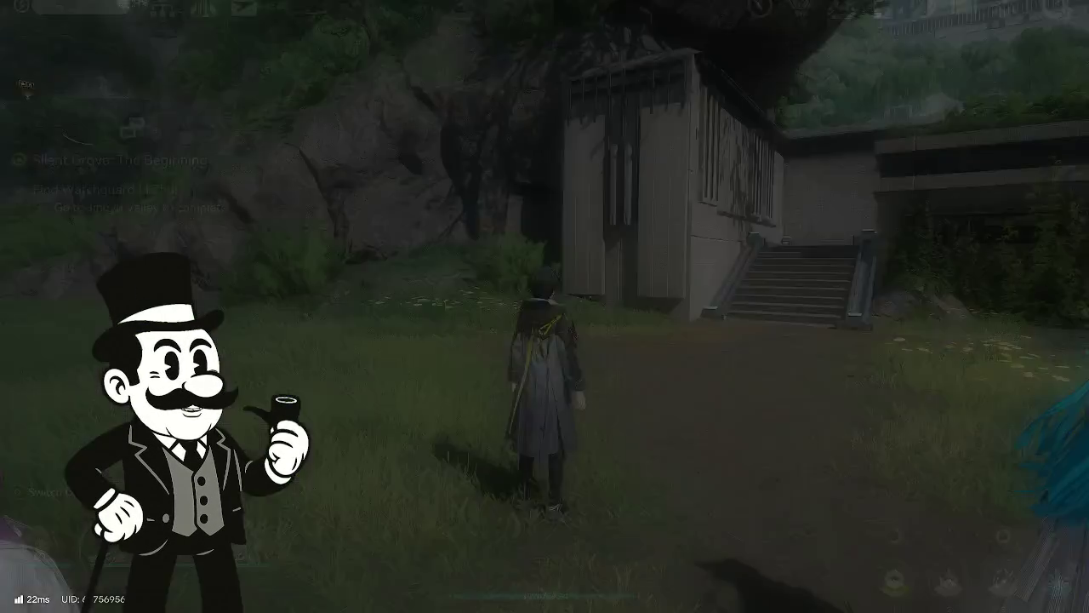
pyautogui.press('m')
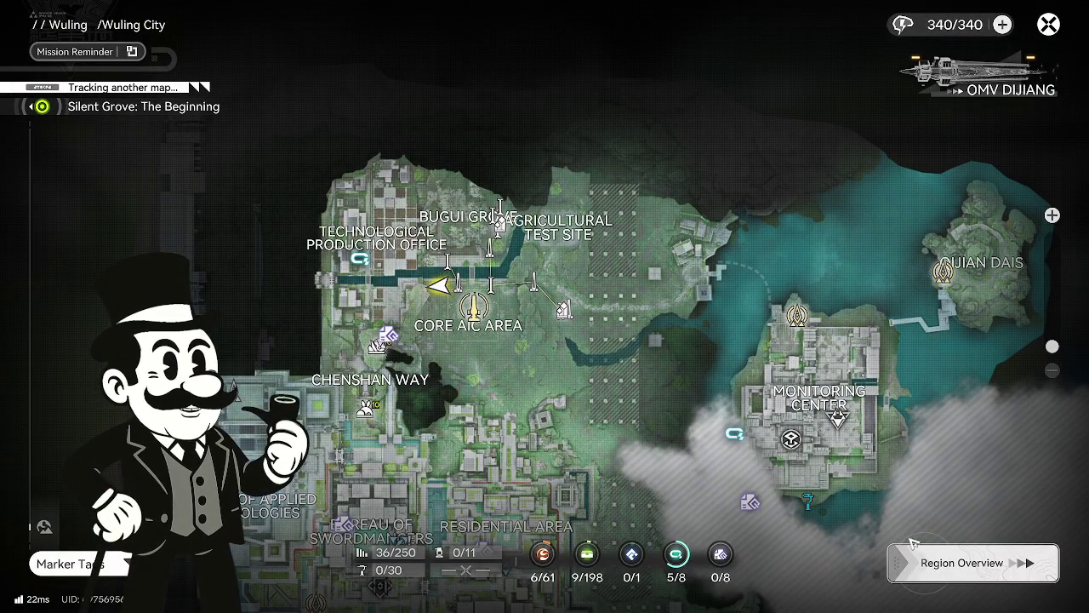
pyautogui.click(932, 549)
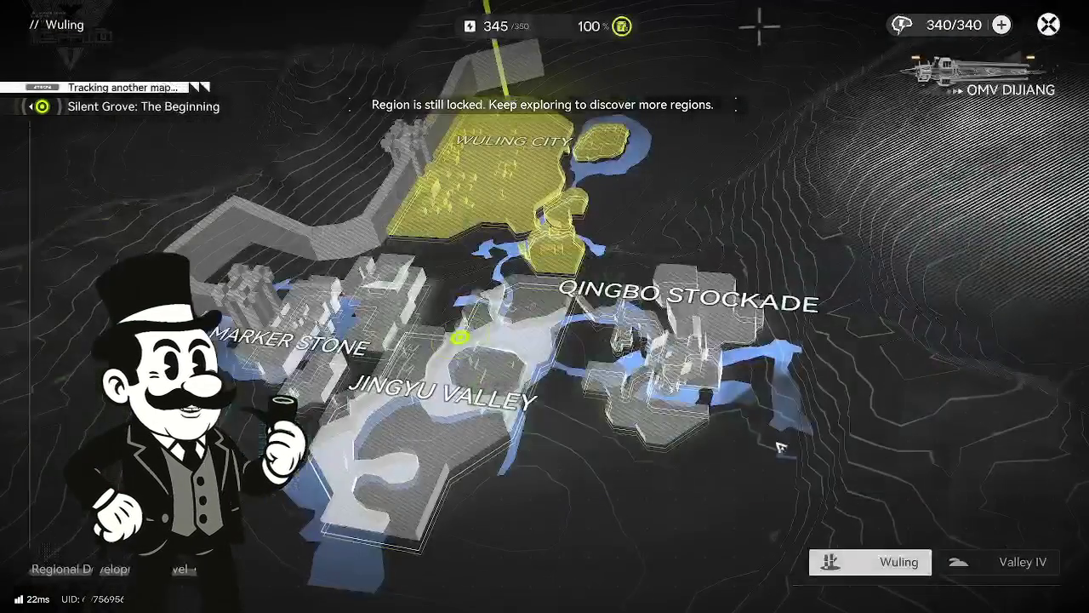
pyautogui.click(539, 449)
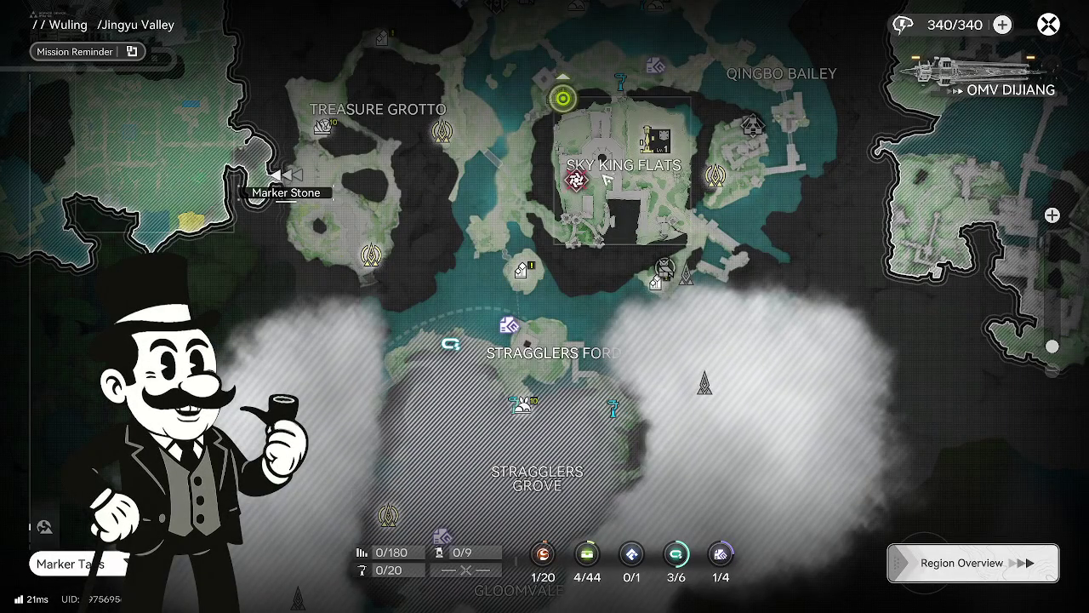
pyautogui.moveTo(647, 148); pyautogui.dragTo(660, 303)
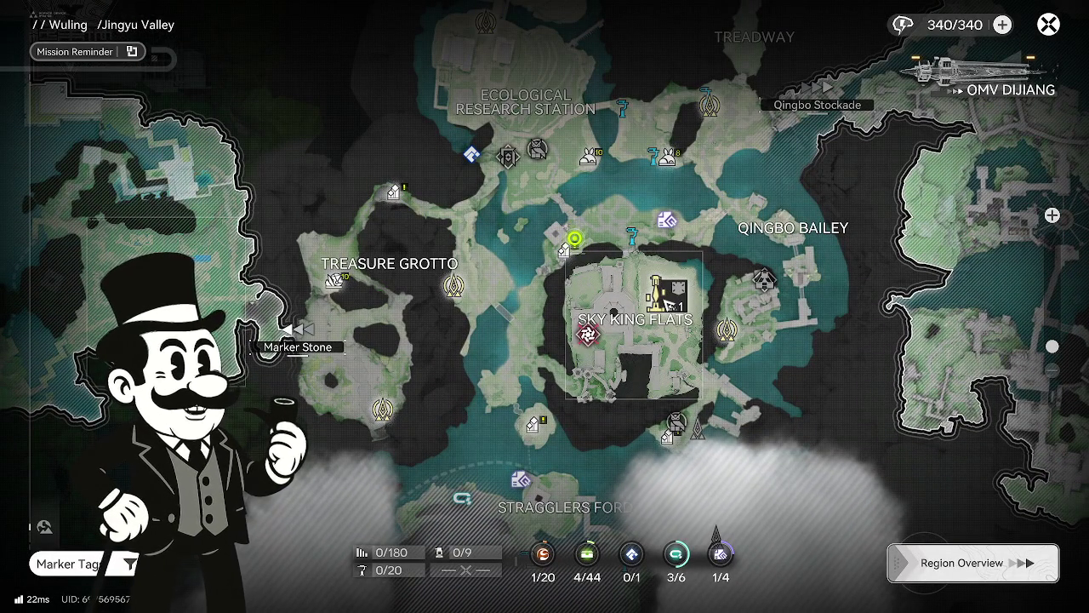
pyautogui.click(669, 303)
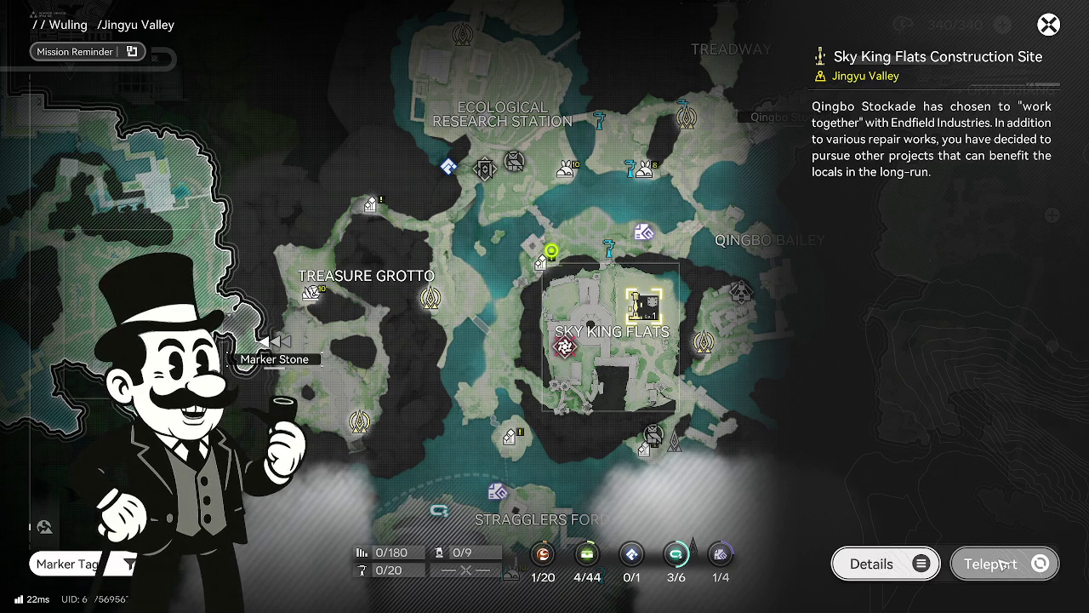
pyautogui.click(1004, 563)
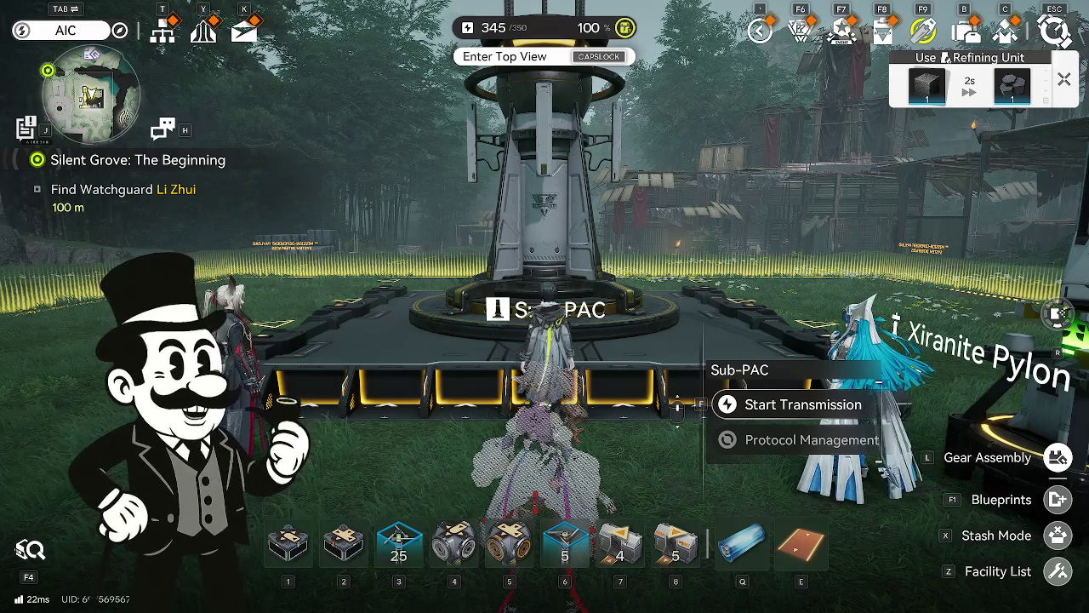
# Run from the Sky King Flats Sub-PAC toward the Watchguard Li Zhui marker at the gate stairway.
pyautogui.press('w')
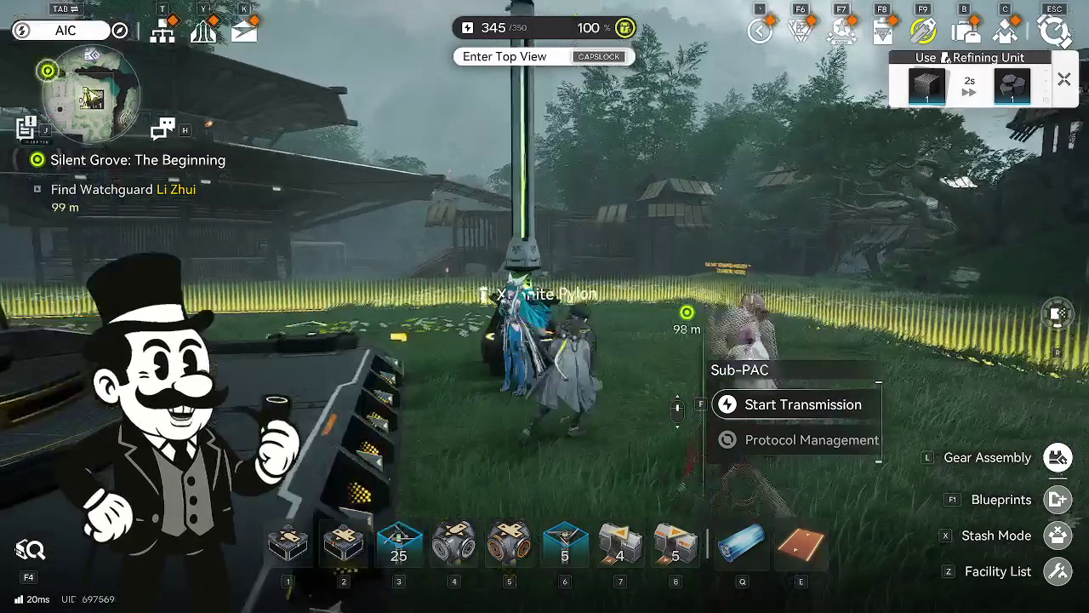
pyautogui.press('w')
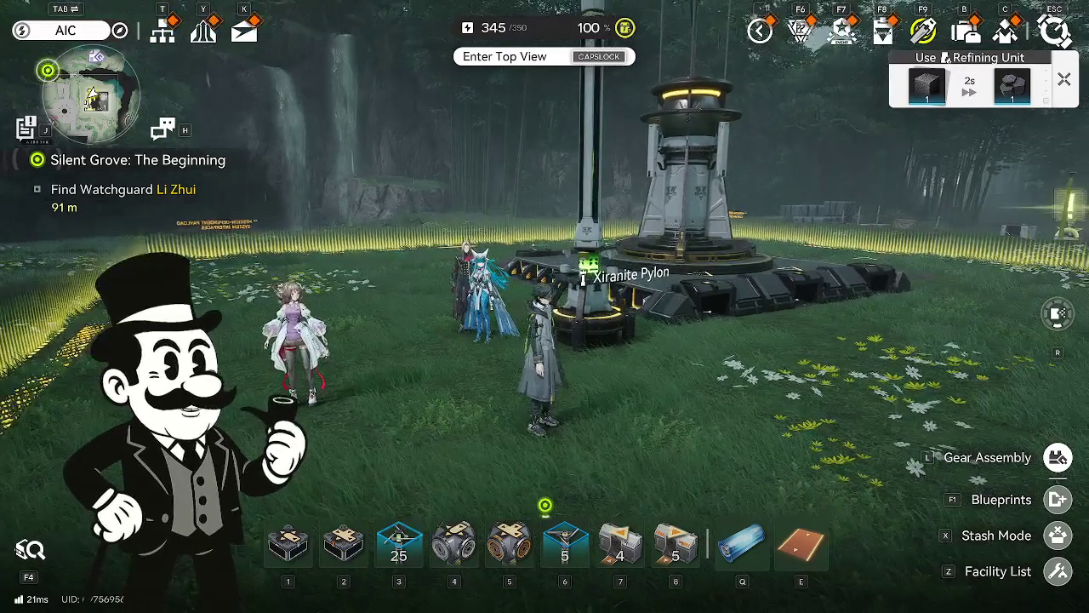
pyautogui.press('w')
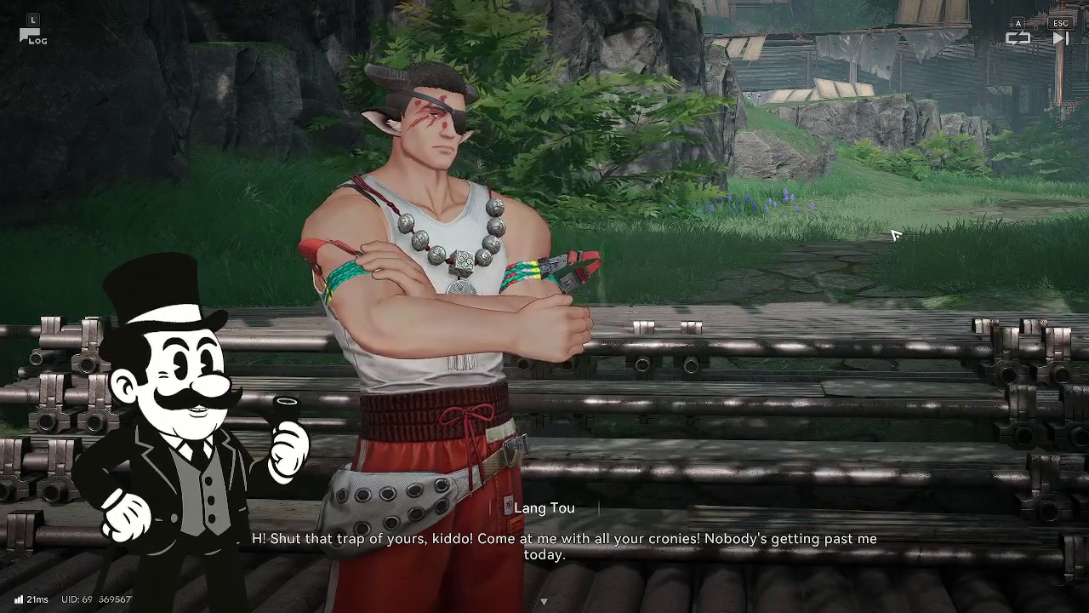
# Advance past Lang Tou's and Hong Bo's lines, ask what's going on, then ask Hong about Tianshi Zhuang's authorization.
pyautogui.click(825, 240)
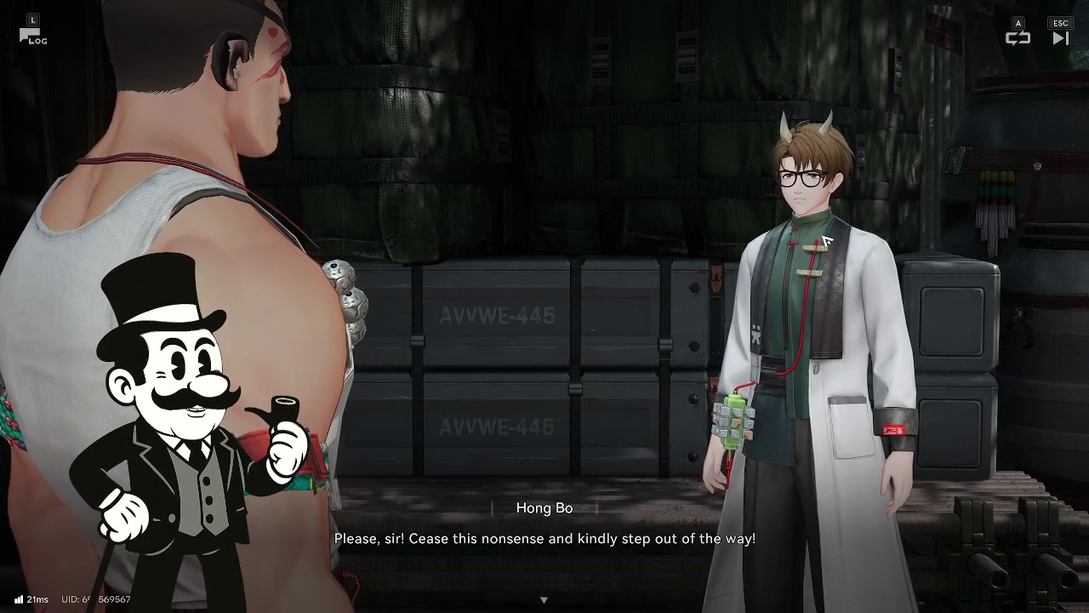
pyautogui.click(823, 241)
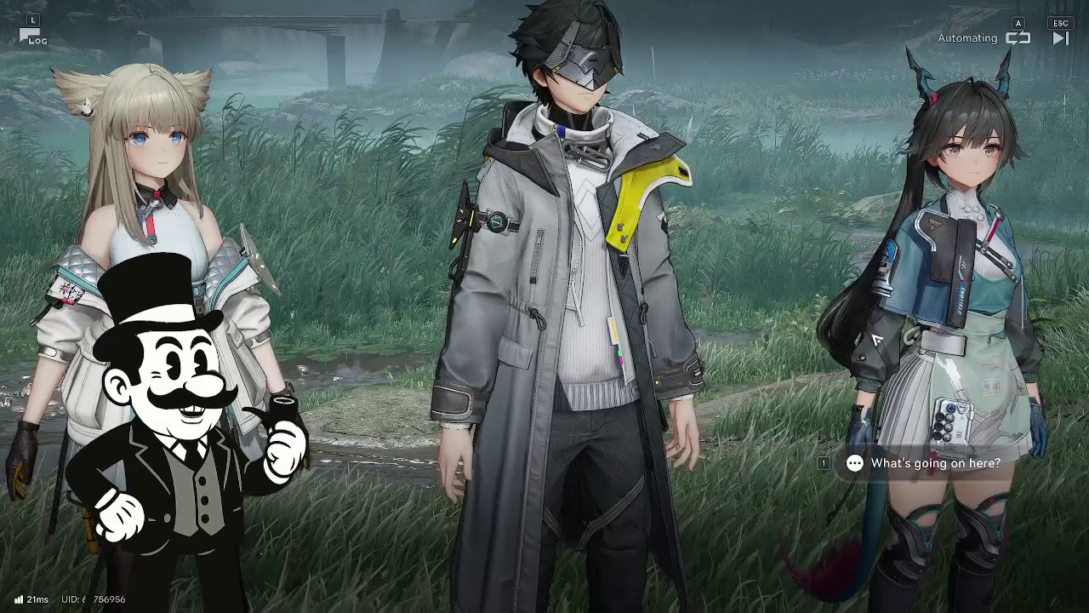
pyautogui.click(909, 473)
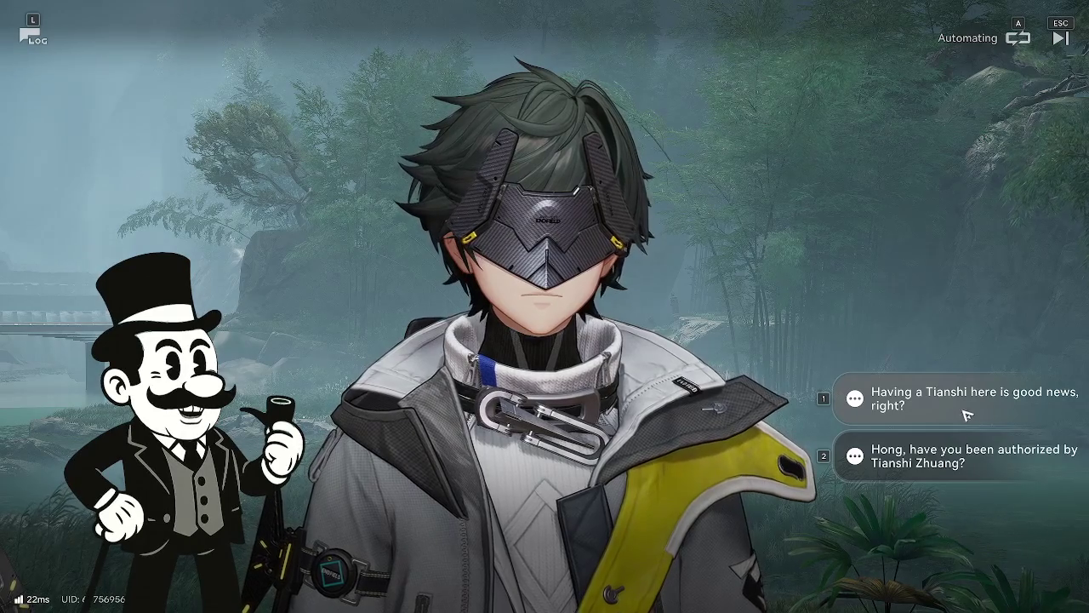
pyautogui.click(973, 464)
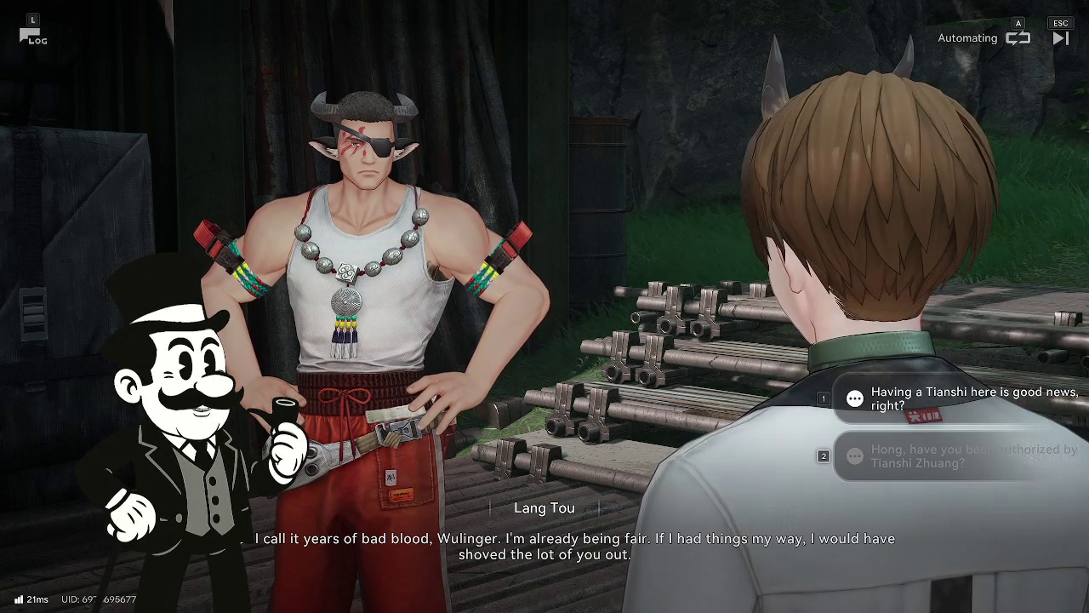
# Reply that having a Tianshi here is good news.
pyautogui.press('1')
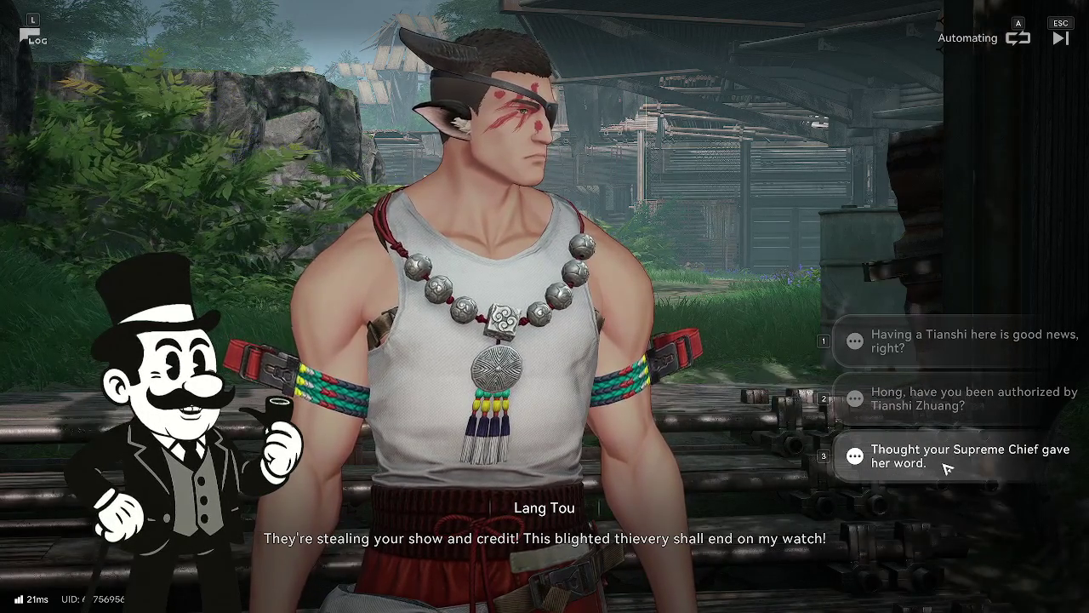
# Remind them the Supreme Chief gave her word, then ask whether a consensus was reached.
pyautogui.click(947, 467)
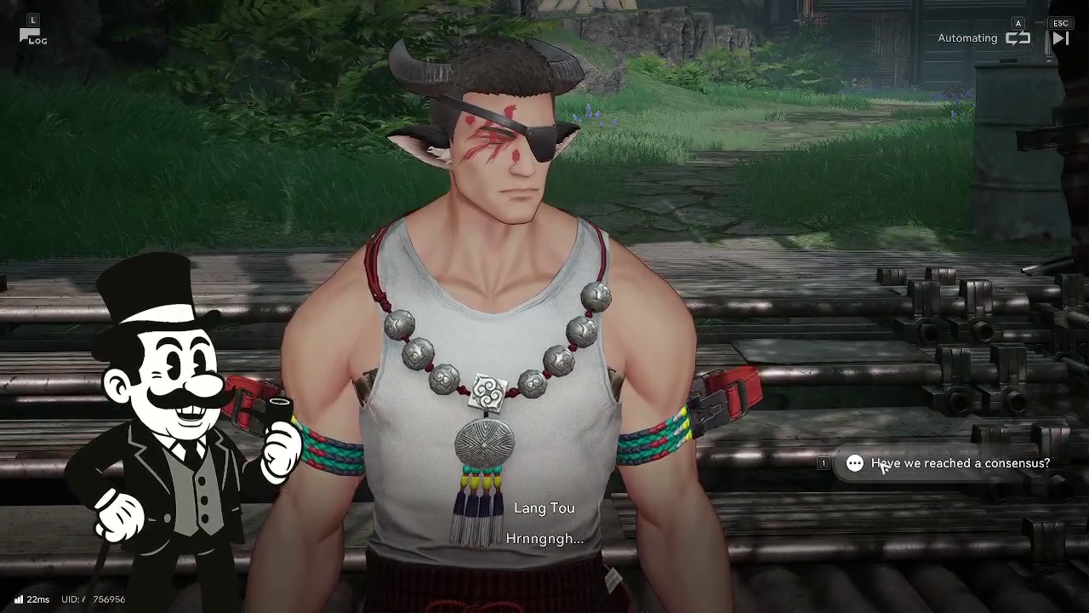
pyautogui.click(883, 464)
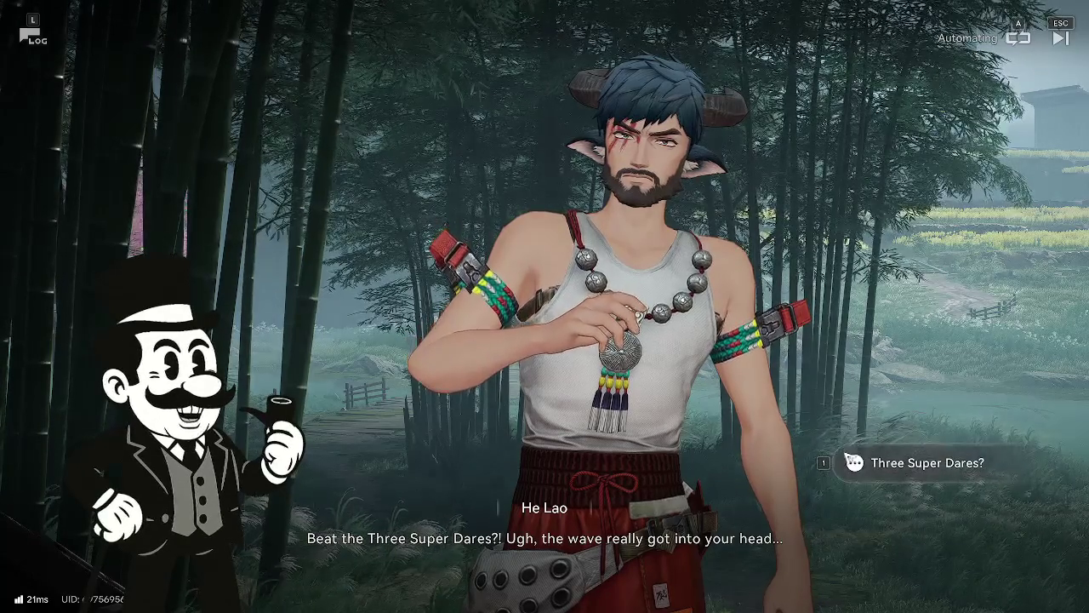
# Ask about the Three Super Dares, agree to the challenges, then follow Lang Tou along the stone path.
pyautogui.click(876, 464)
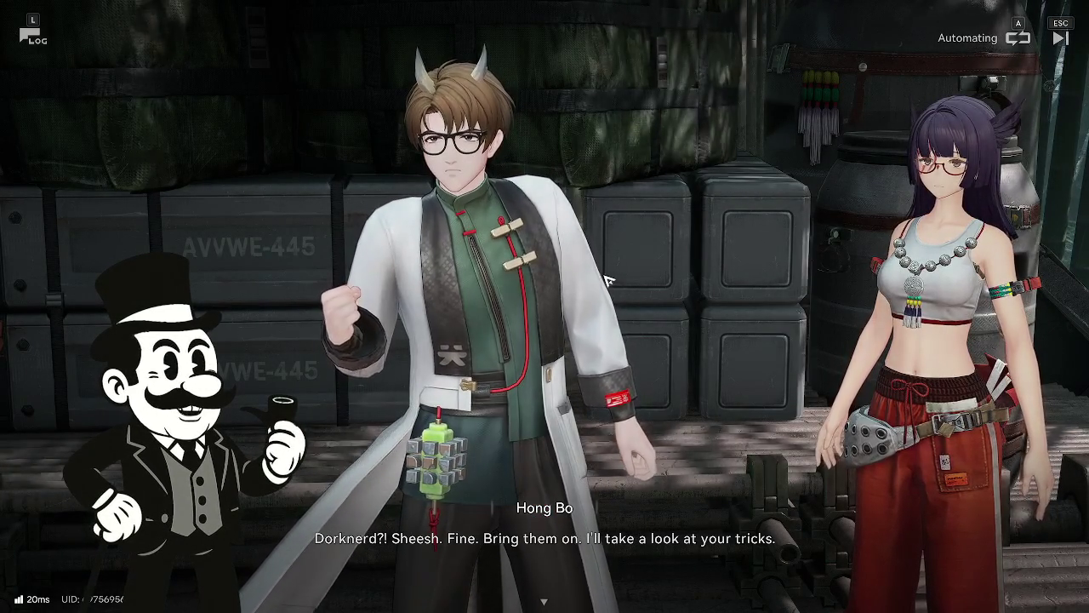
pyautogui.click(897, 476)
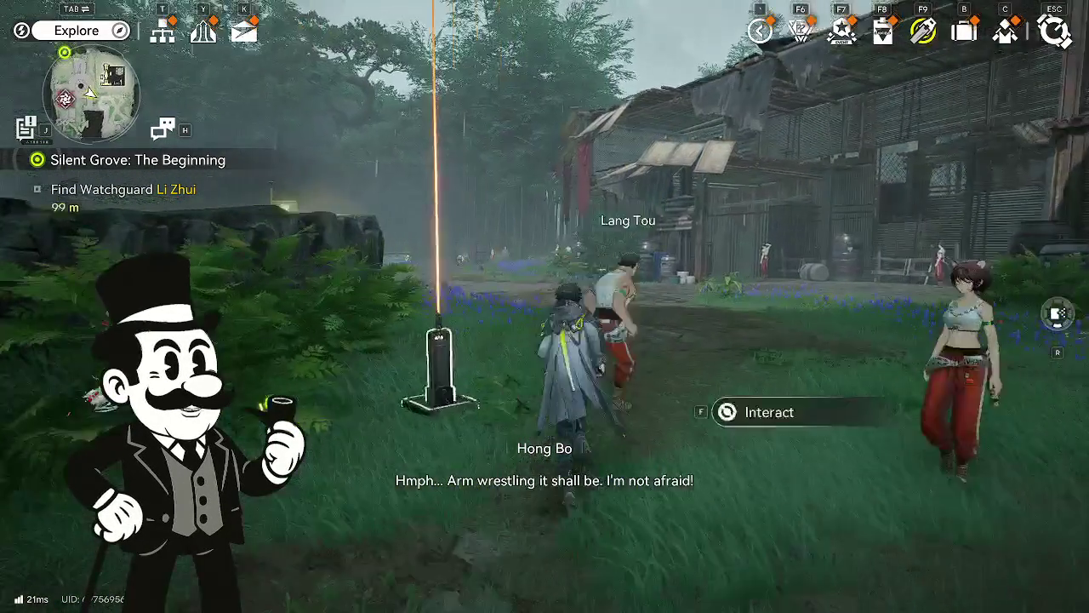
pyautogui.press('w')
pyautogui.press('w')
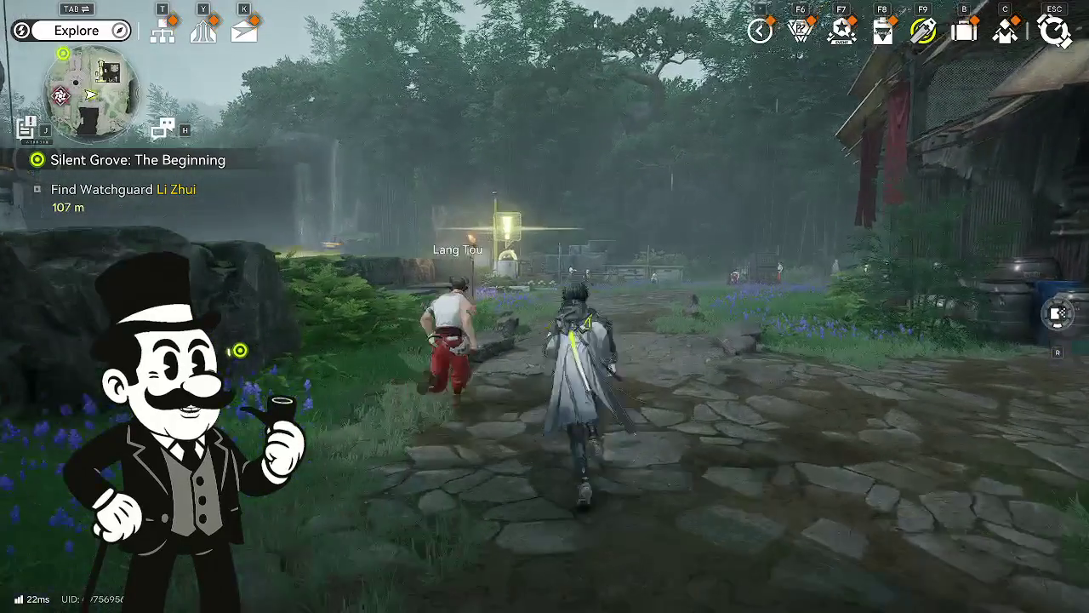
pyautogui.press('w')
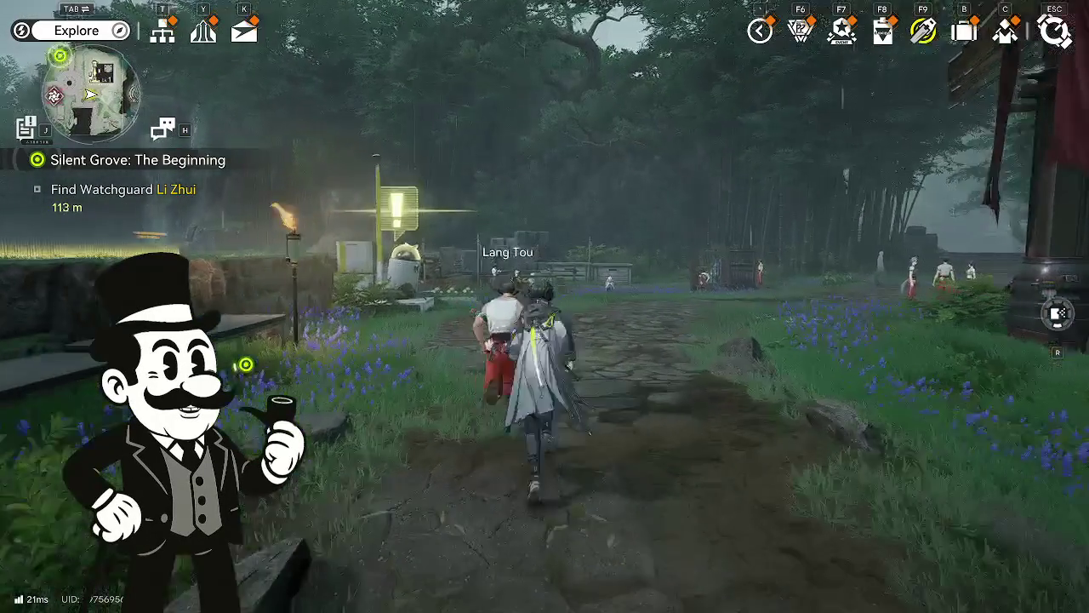
pyautogui.press('w')
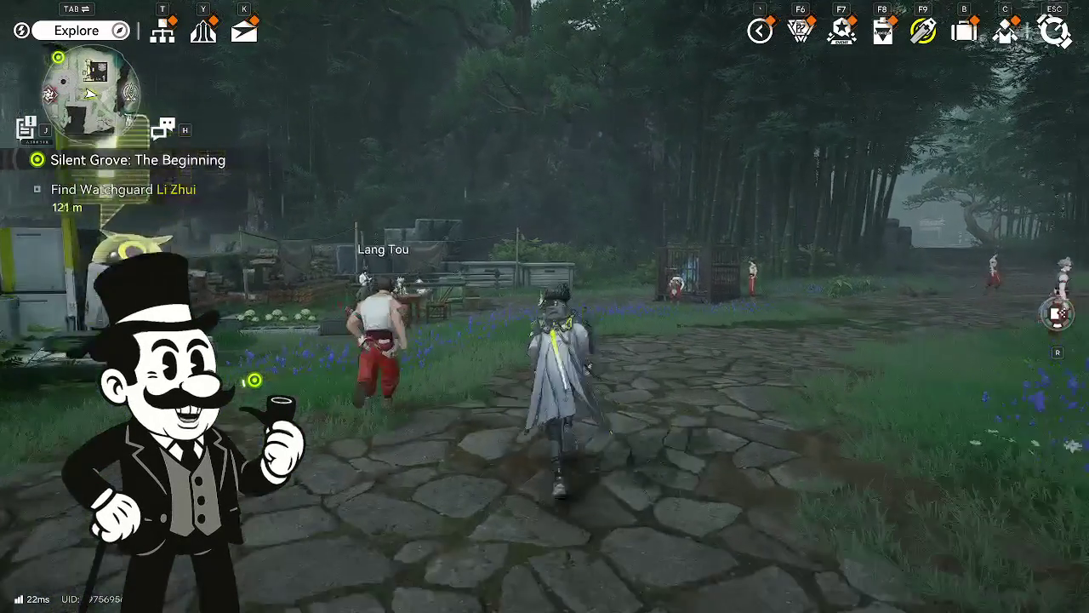